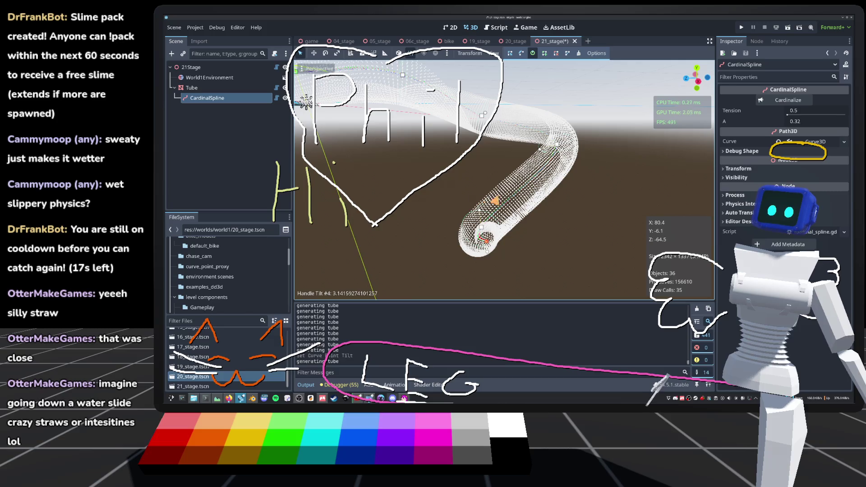
Twist the tube at CardinalSpline curve points #4 and #5 with the tilt handles.
left_click_drag(504, 181, 479, 167)
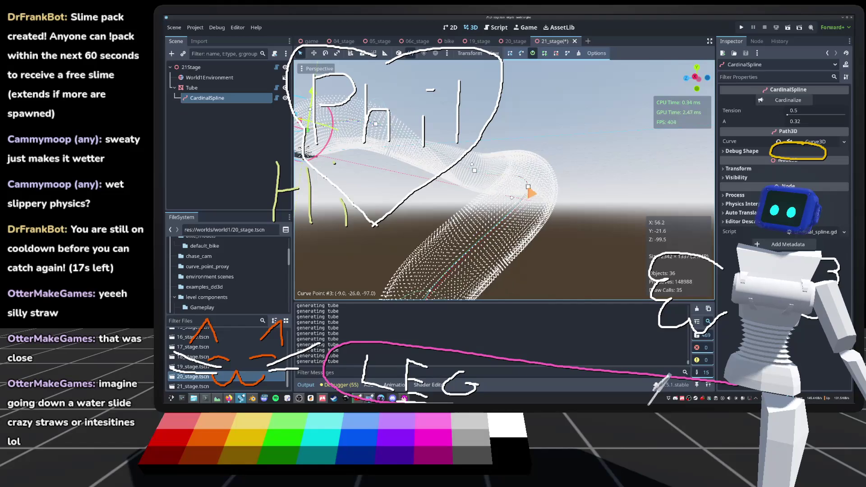
key("ctrl+s")
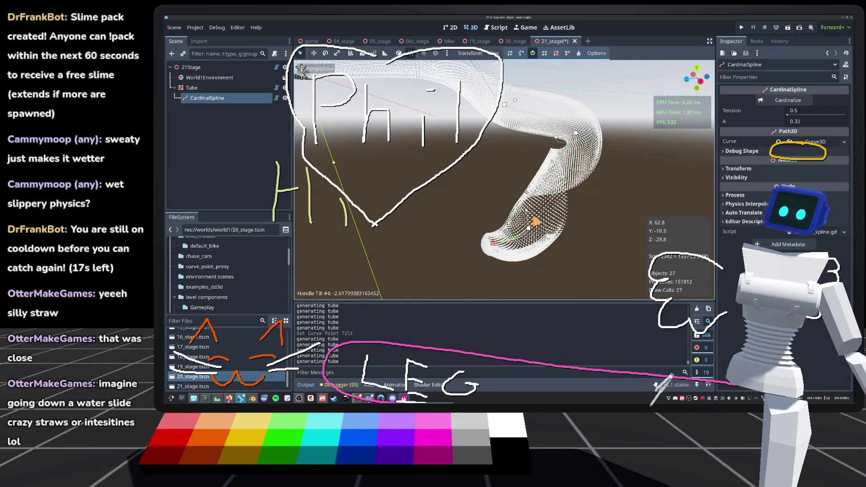
mouse_move(496, 244)
left_mouse_down()
mouse_move(572, 242)
mouse_move(564, 262)
mouse_move(595, 267)
mouse_move(469, 299)
mouse_move(506, 207)
mouse_move(500, 198)
left_mouse_up()
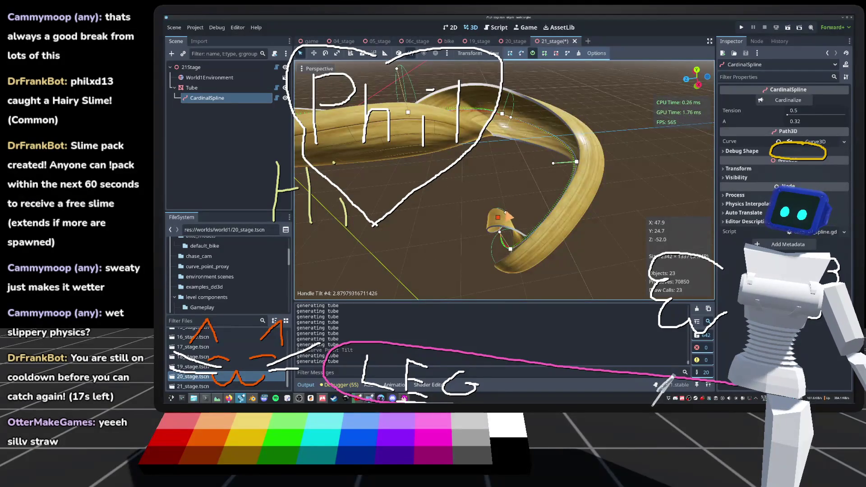
left_click_drag(504, 230, 453, 230)
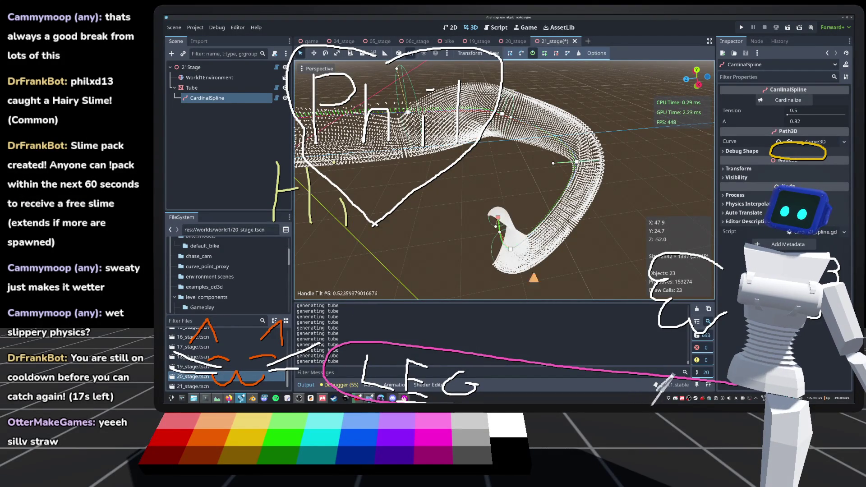
left_click_drag(487, 167, 519, 175)
Finish twisting the tube end to a half turn, save 21_stage, and start a playtest.
mouse_move(582, 229)
left_mouse_down()
mouse_move(617, 207)
mouse_move(623, 190)
mouse_move(551, 139)
left_mouse_up()
left_click_drag(475, 149, 441, 140)
key("ctrl+s")
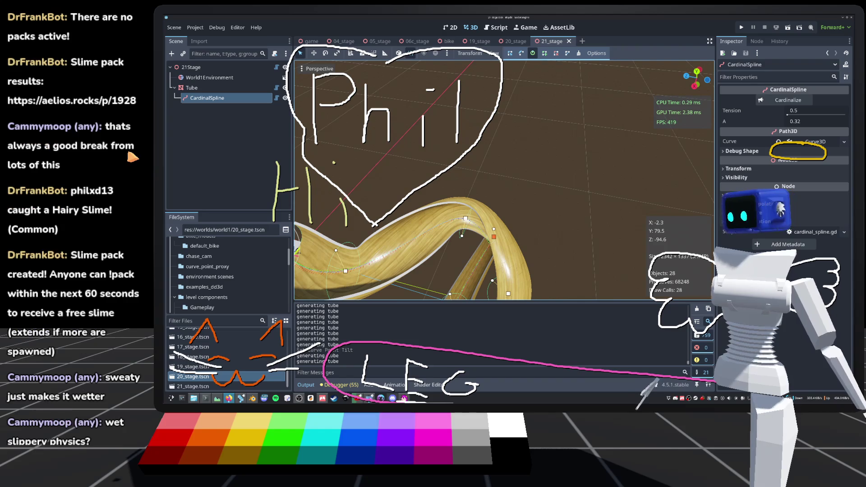
left_click_drag(469, 229, 731, 94)
left_click(742, 28)
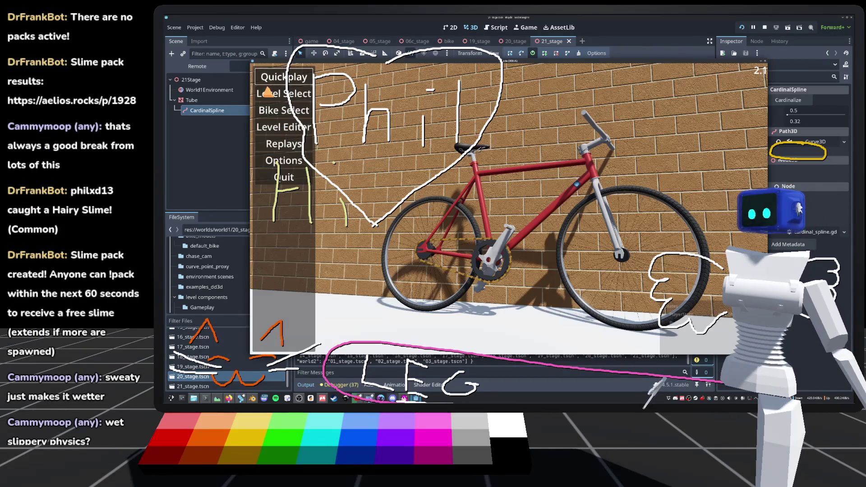
left_click(283, 93)
scroll(560, 286, "down", 3)
left_click(599, 322)
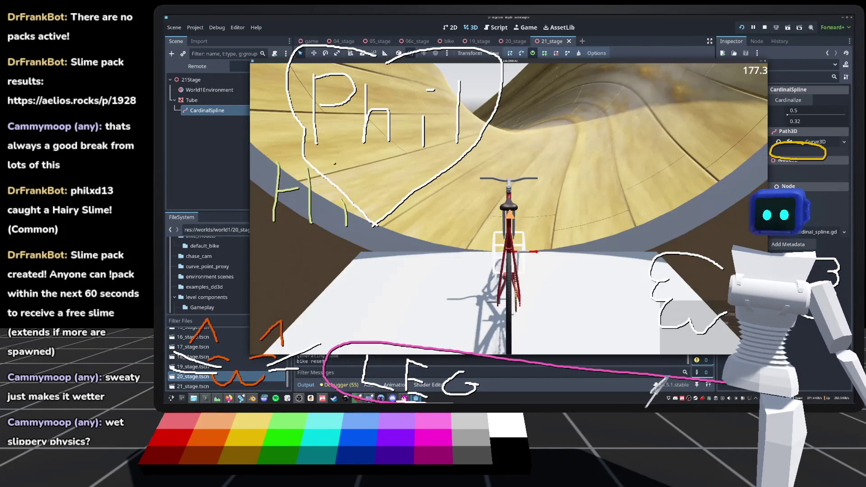
key("Up")
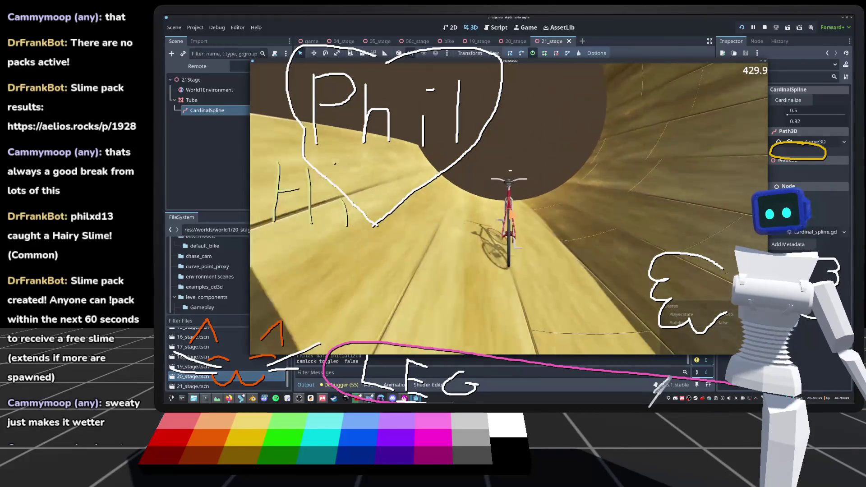
key("F8")
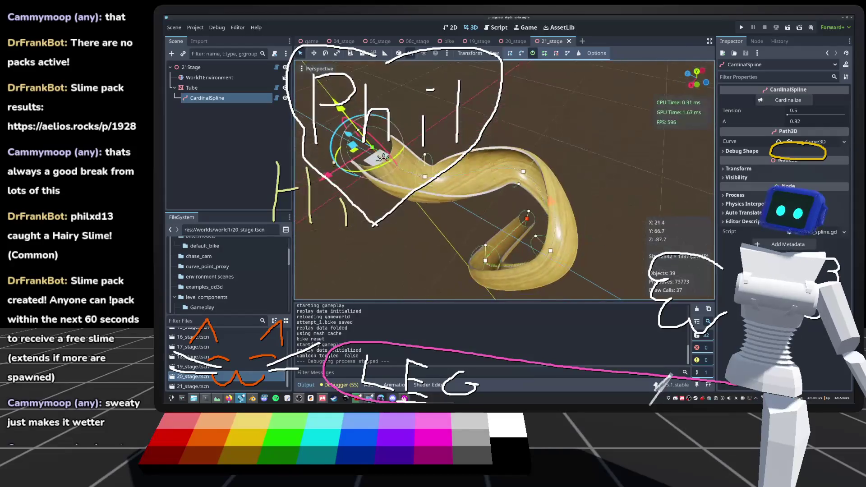
Move a CardinalSpline curve point to reshape the tube's upper section.
scroll(298, 243, "up", 5)
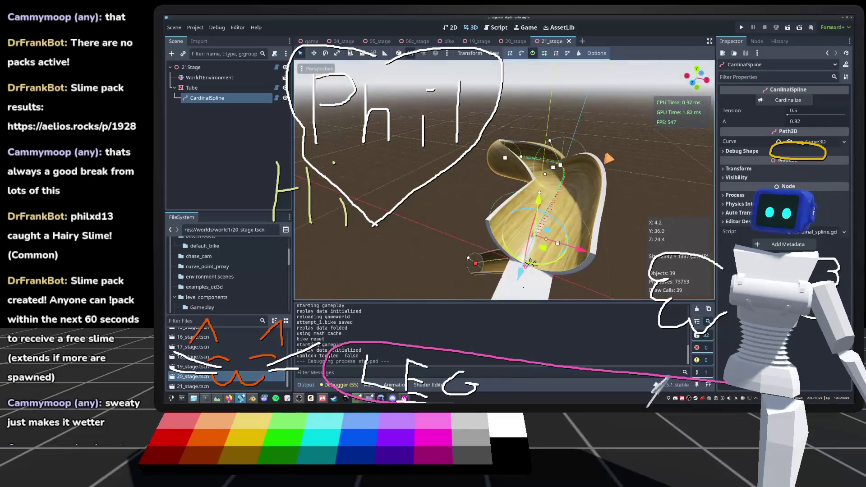
left_click_drag(298, 243, 352, 230)
scroll(298, 243, "up", 5)
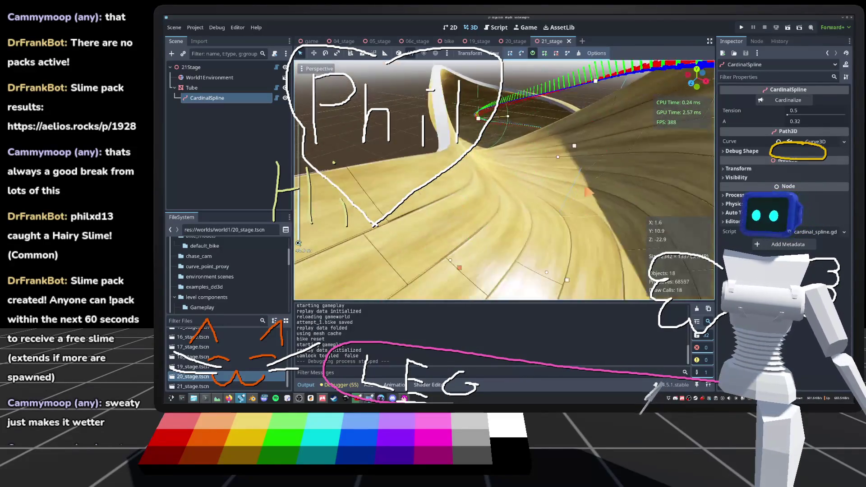
left_click_drag(298, 243, 334, 234)
scroll(298, 243, "down", 5)
left_click_drag(298, 243, 379, 223)
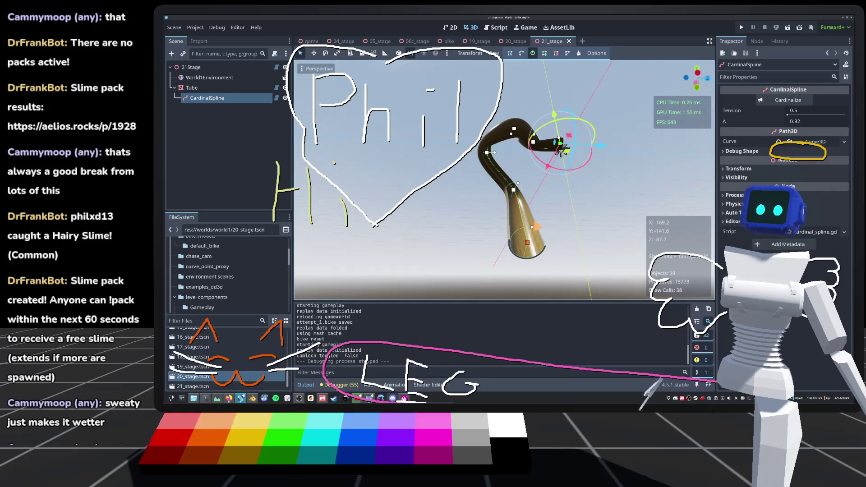
mouse_move(562, 151)
left_mouse_down()
mouse_move(599, 110)
mouse_move(587, 77)
left_mouse_up()
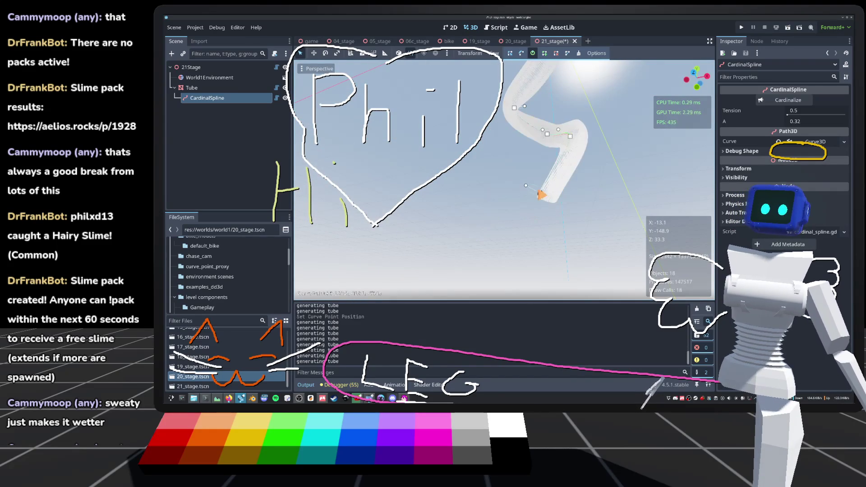
Adjust the tilt at curve points #5 and #4, then undo both tilt changes.
mouse_move(559, 131)
left_mouse_down()
mouse_move(546, 127)
mouse_move(570, 103)
left_mouse_up()
left_click_drag(557, 219, 531, 222)
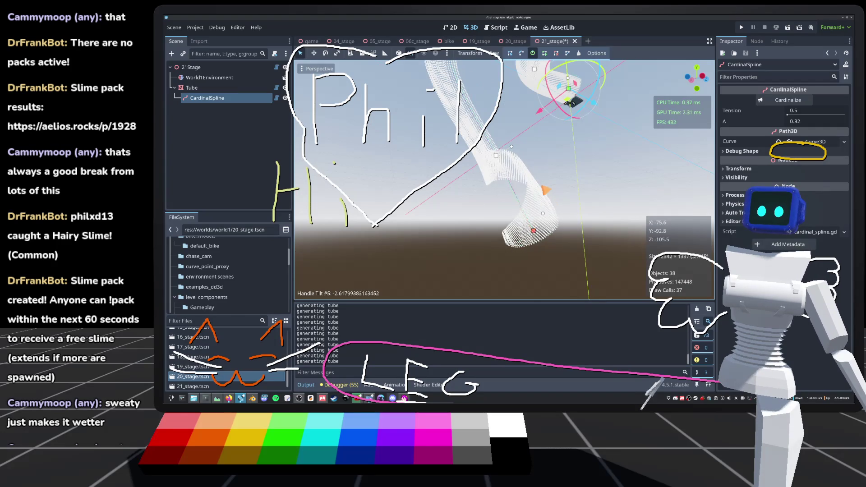
left_click_drag(569, 103, 560, 113)
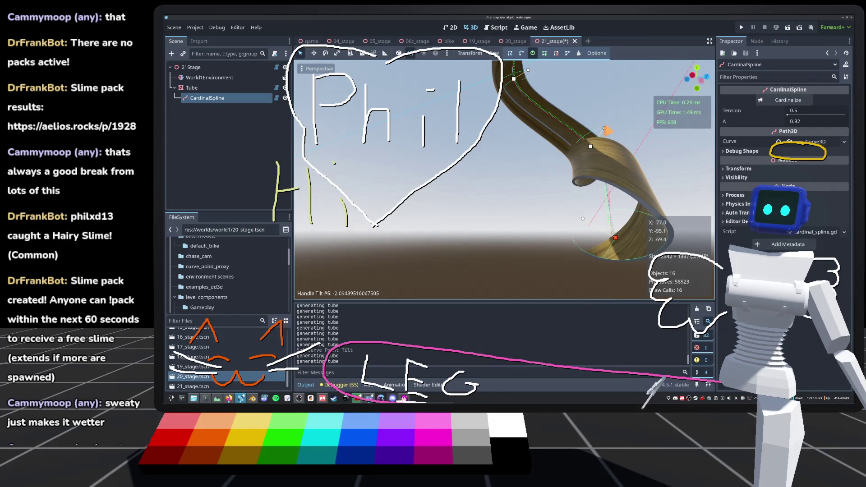
left_click_drag(607, 133, 479, 193)
key("ctrl+z")
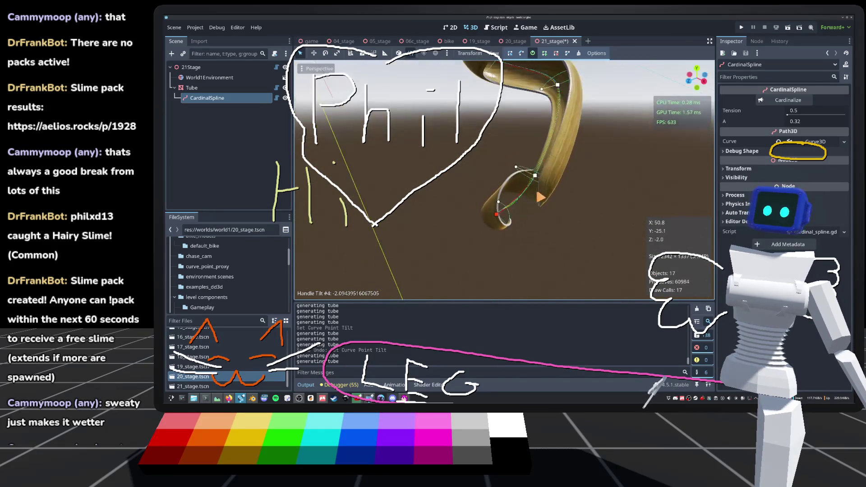
key("ctrl+z")
Reposition a curve point near the tube end so the tube winds as an S-curve.
scroll(504, 181, "up", 3)
left_click_drag(504, 180, 456, 194)
scroll(505, 181, "down", 2)
scroll(505, 180, "up", 3)
mouse_move(504, 180)
left_mouse_down()
mouse_move(494, 163)
mouse_move(490, 171)
left_mouse_up()
scroll(504, 181, "down", 3)
mouse_move(298, 243)
left_mouse_down()
mouse_move(406, 203)
mouse_move(583, 114)
left_mouse_up()
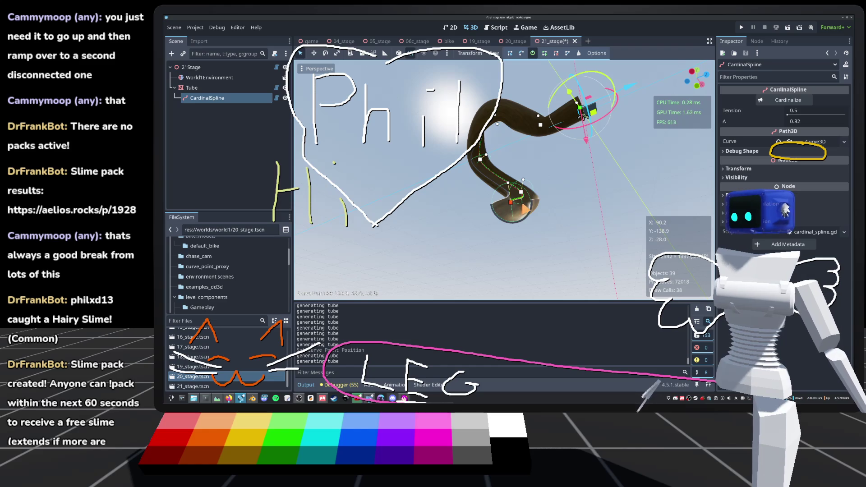
Nudge curve point #5 slightly left and twist the tube there.
mouse_move(583, 114)
left_mouse_down()
mouse_move(524, 162)
mouse_move(518, 135)
left_mouse_up()
scroll(523, 162, "up", 3)
left_click_drag(537, 222, 529, 222)
mouse_move(545, 195)
left_mouse_down()
mouse_move(530, 195)
mouse_move(514, 153)
left_mouse_up()
Move curve point #5 up and to the right so the tube starts looping back.
mouse_move(462, 239)
left_mouse_down()
mouse_move(482, 198)
mouse_move(453, 116)
left_mouse_up()
mouse_move(495, 150)
left_mouse_down()
mouse_move(545, 204)
mouse_move(615, 221)
mouse_move(574, 209)
left_mouse_up()
scroll(559, 207, "down", 3)
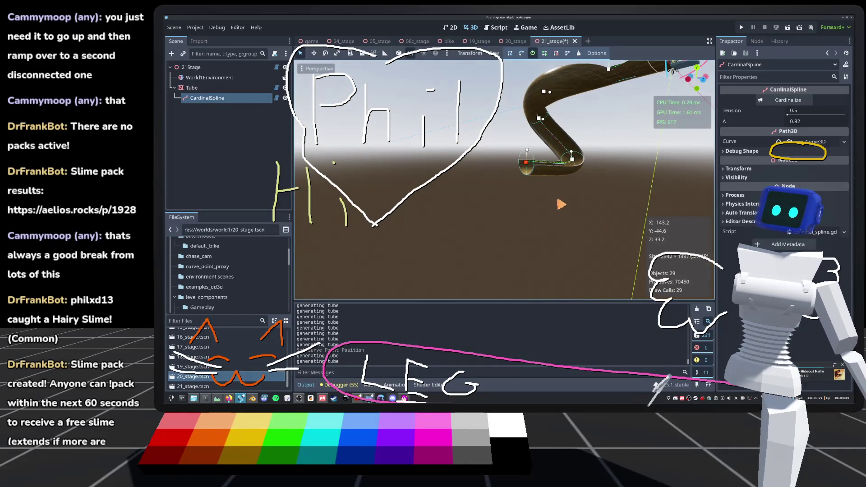
mouse_move(526, 162)
left_mouse_down()
mouse_move(581, 170)
mouse_move(589, 157)
left_mouse_up()
scroll(547, 214, "up", 5)
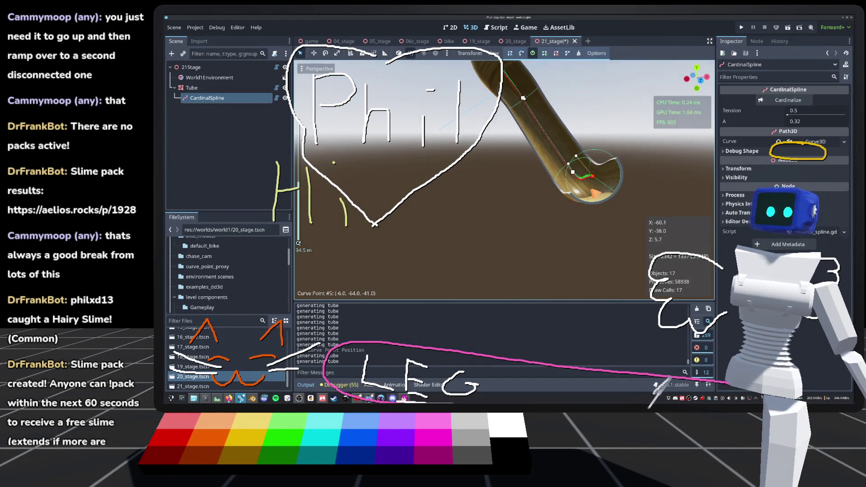
Drag point #5 into a looping hook shape, deselect the spline, and launch another playtest.
mouse_move(591, 194)
left_mouse_down()
mouse_move(510, 175)
mouse_move(527, 170)
left_mouse_up()
left_click_drag(479, 107, 520, 163)
left_click_drag(418, 178, 599, 182)
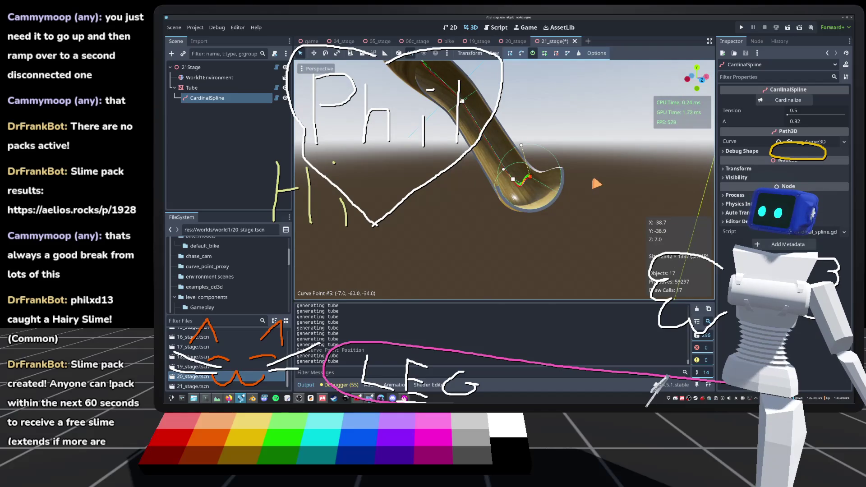
left_click(596, 183)
mouse_move(589, 184)
left_mouse_down()
mouse_move(504, 224)
mouse_move(572, 227)
mouse_move(566, 236)
mouse_move(531, 193)
mouse_move(544, 229)
mouse_move(523, 214)
left_mouse_up()
scroll(504, 224, "up", 3)
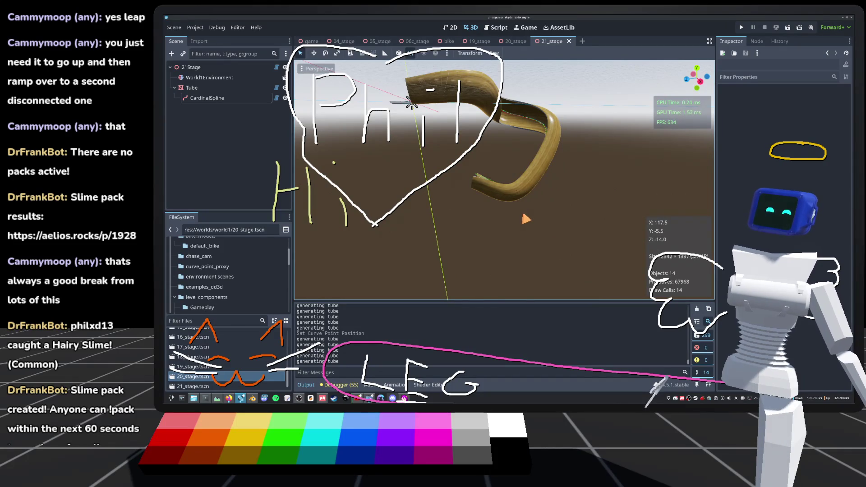
left_click(747, 29)
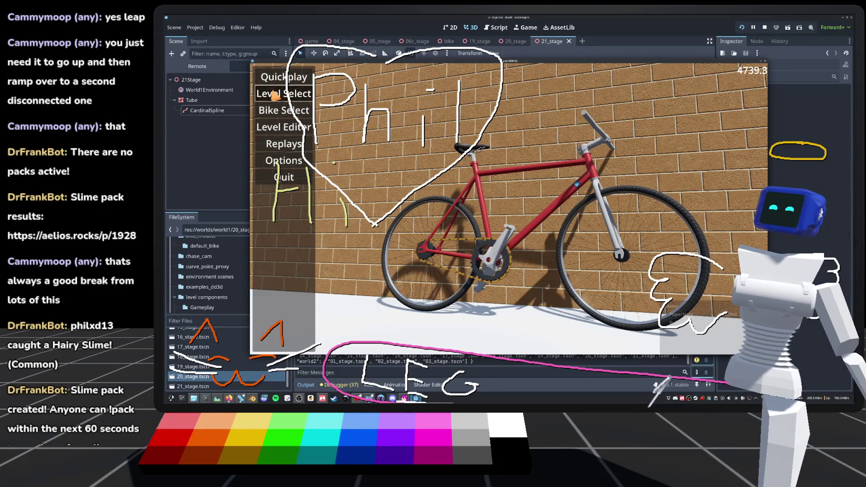
left_click(284, 93)
scroll(591, 316, "down", 3)
left_click(592, 321)
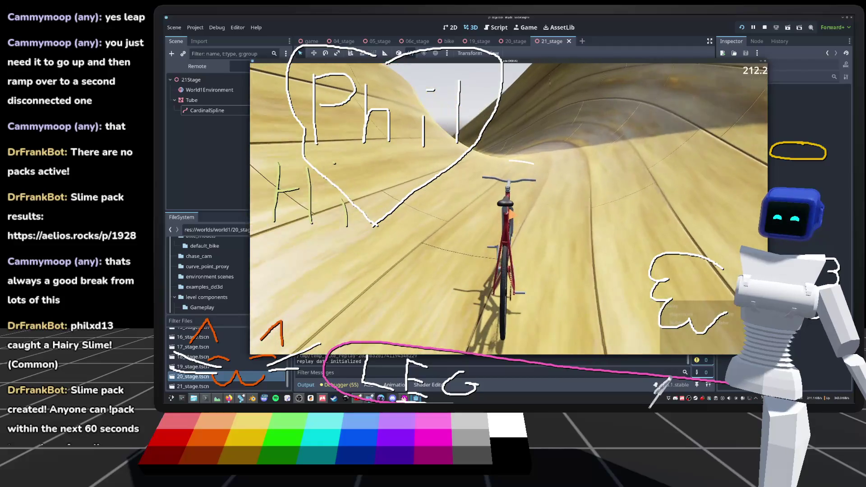
key("F8")
left_click(444, 175)
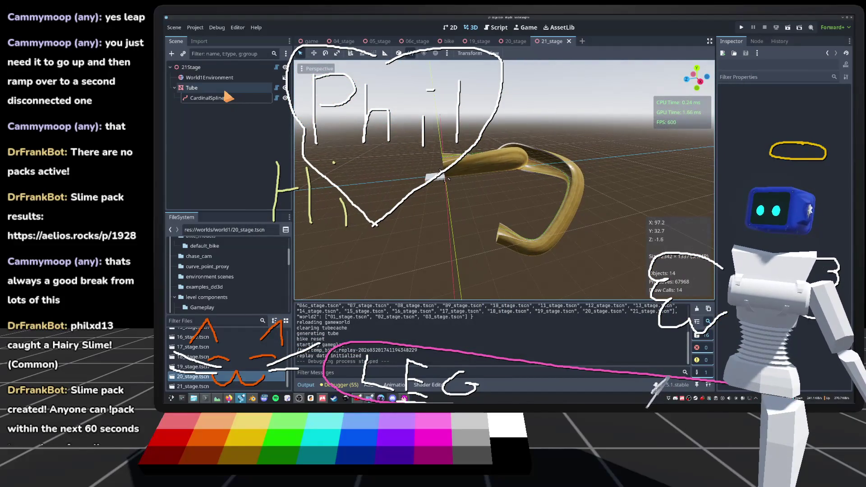
scroll(782, 225, "down", 2)
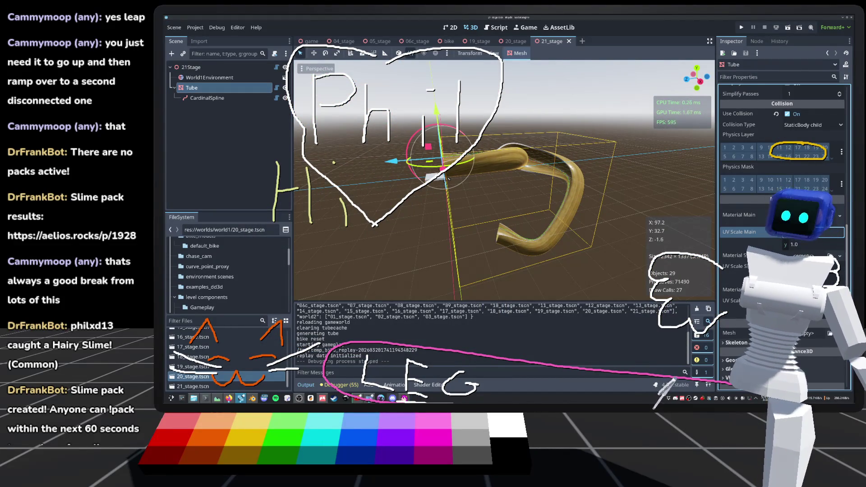
Run the stage with F5, stop it with F8, and orbit around the Tube.
key("F5")
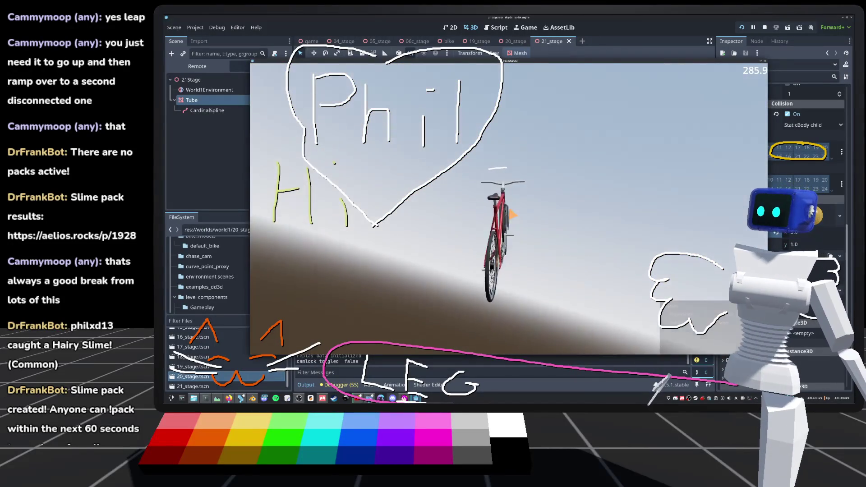
key("F8")
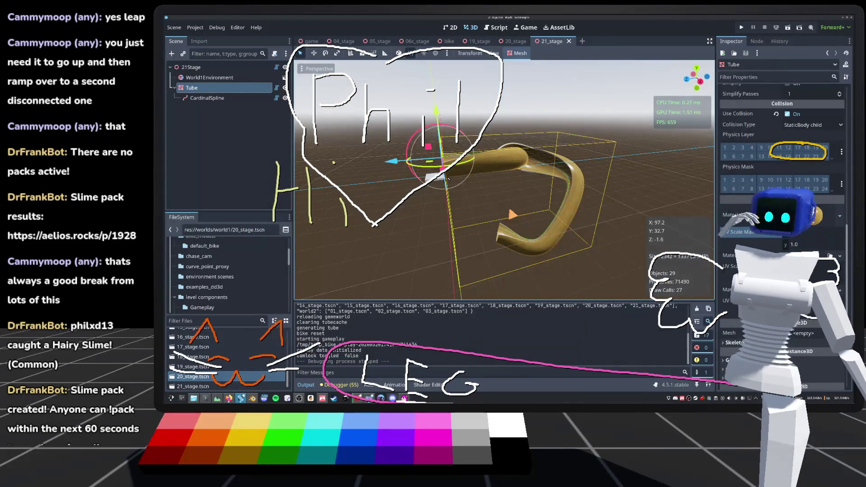
left_click_drag(448, 179, 533, 169)
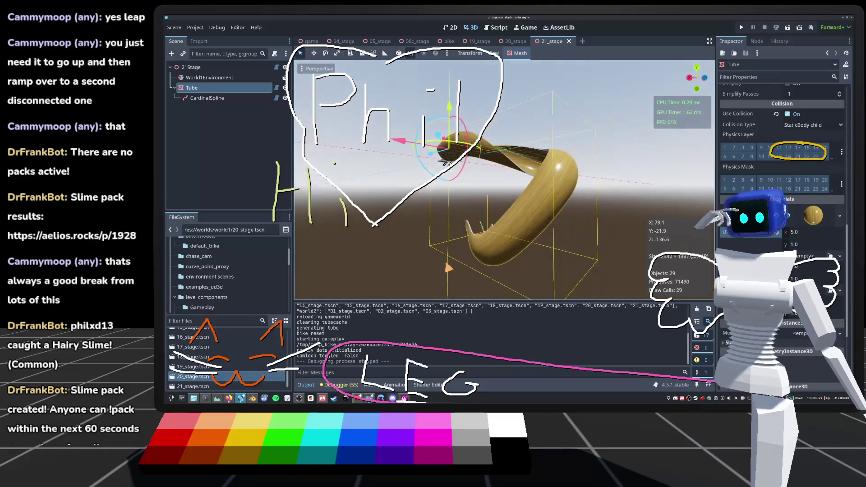
mouse_move(466, 171)
left_mouse_down()
mouse_move(492, 180)
mouse_move(544, 150)
mouse_move(449, 137)
mouse_move(433, 149)
mouse_move(482, 133)
left_mouse_up()
Open the cardinal_spline.gd script attached to the CardinalSpline node.
scroll(433, 148, "up", 5)
scroll(483, 133, "down", 4)
scroll(505, 180, "up", 3)
mouse_move(505, 180)
left_mouse_down()
mouse_move(533, 190)
mouse_move(555, 230)
mouse_move(568, 221)
left_mouse_up()
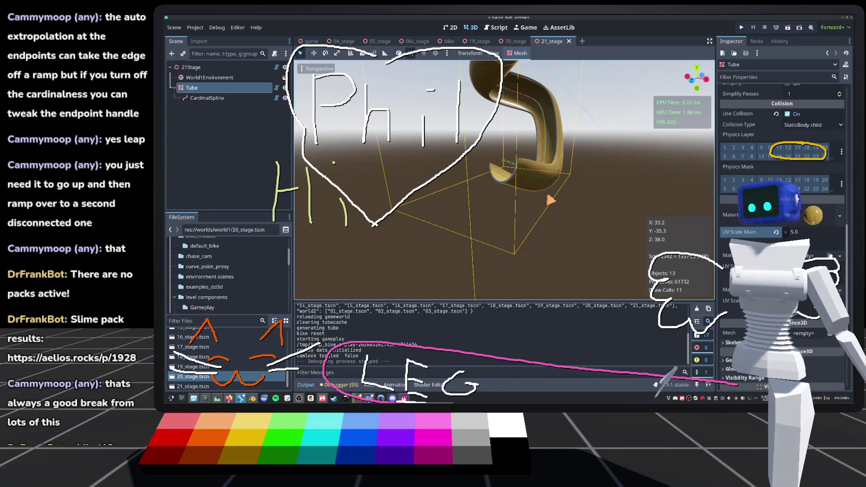
left_click(276, 99)
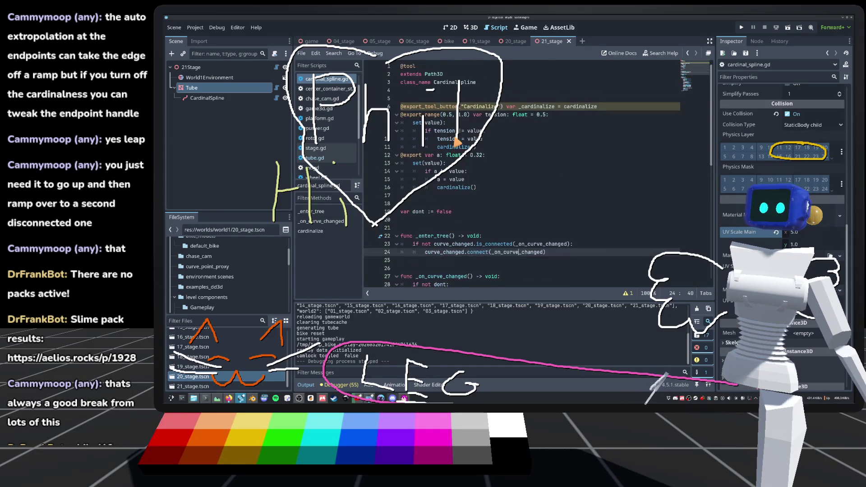
left_click(519, 195)
left_click(521, 189)
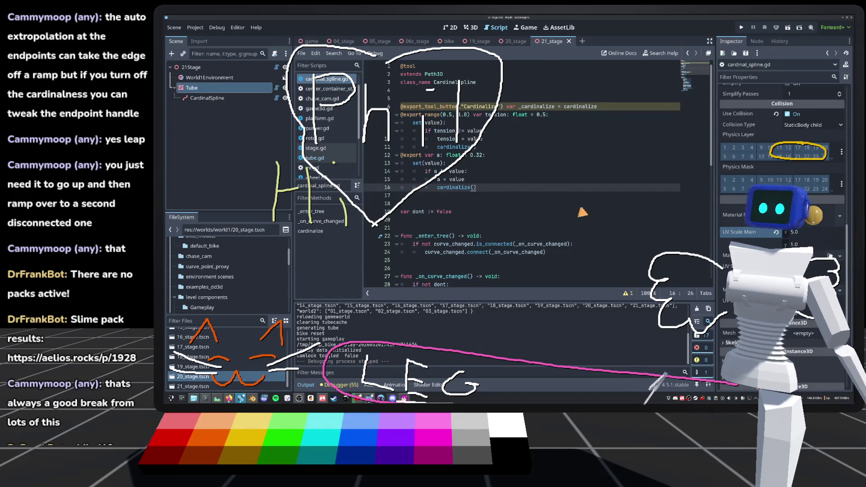
key("Return")
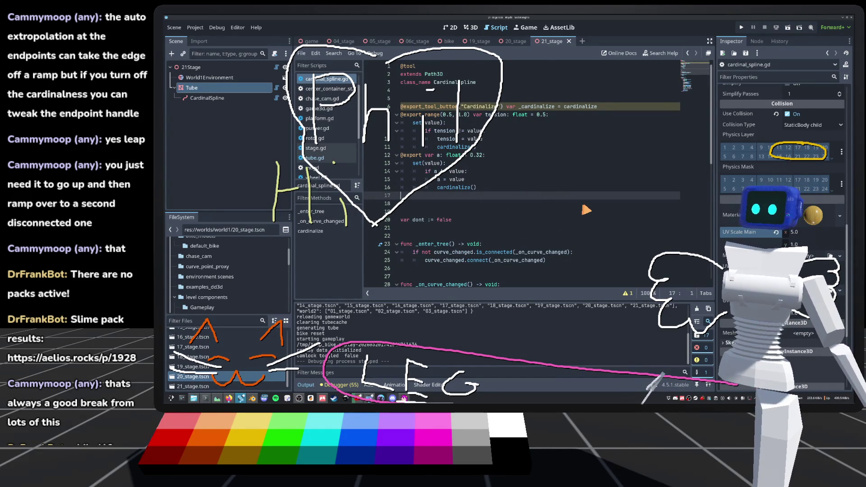
type("@export var ignore_end")
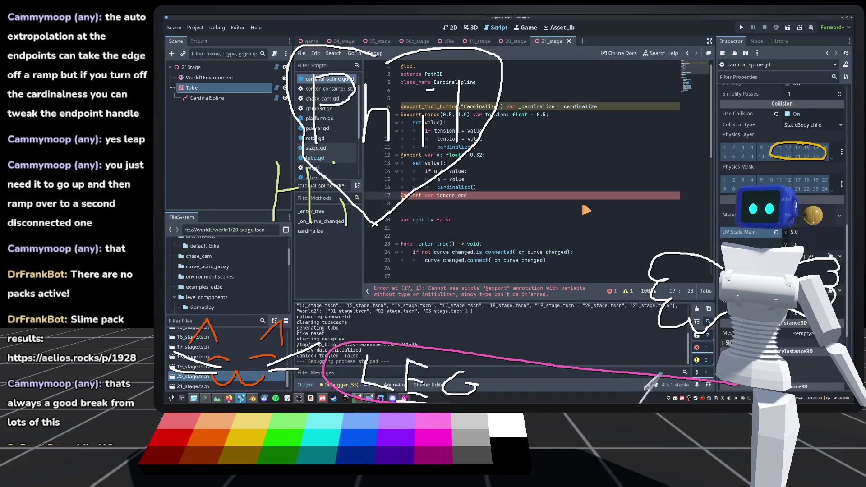
type(": floa")
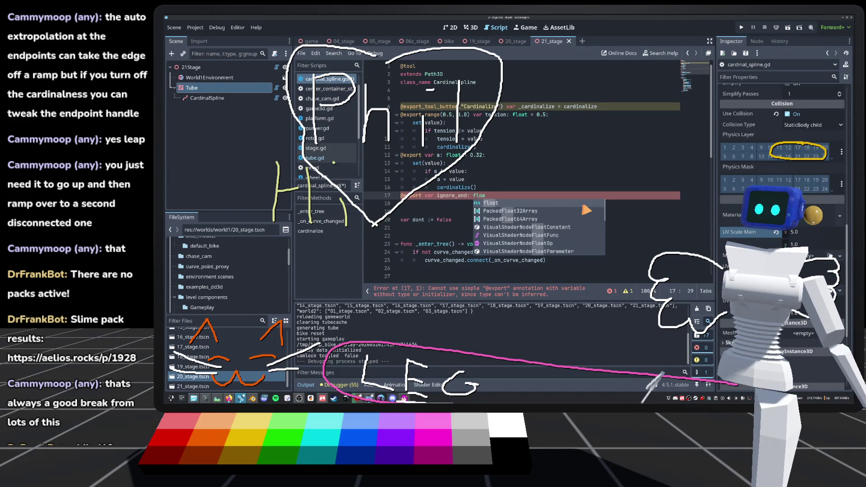
key("BackSpace")
key("BackSpace")
key("BackSpace")
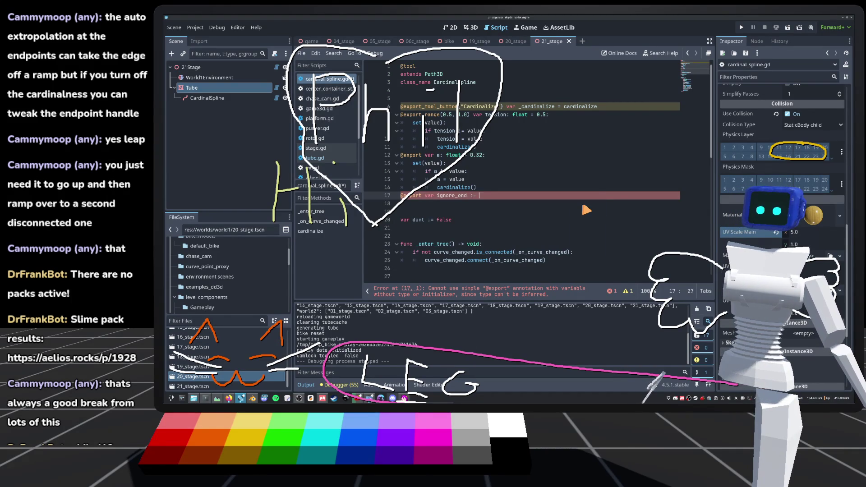
type("false")
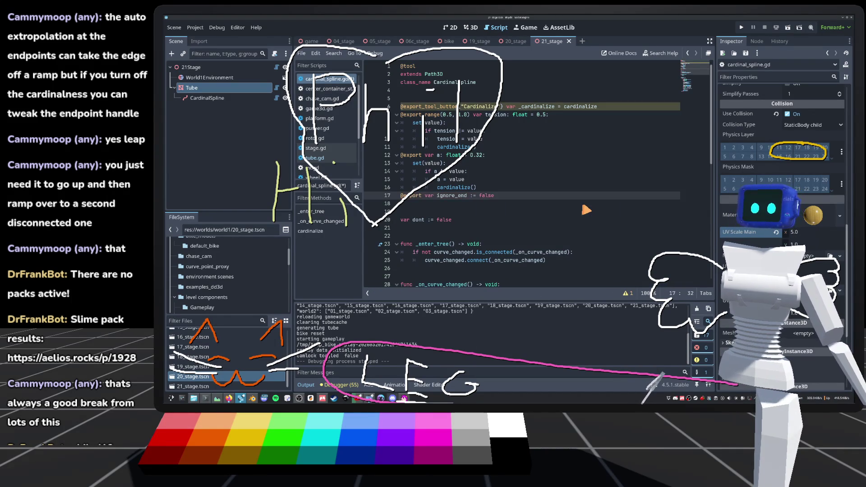
left_click_drag(498, 196, 394, 199)
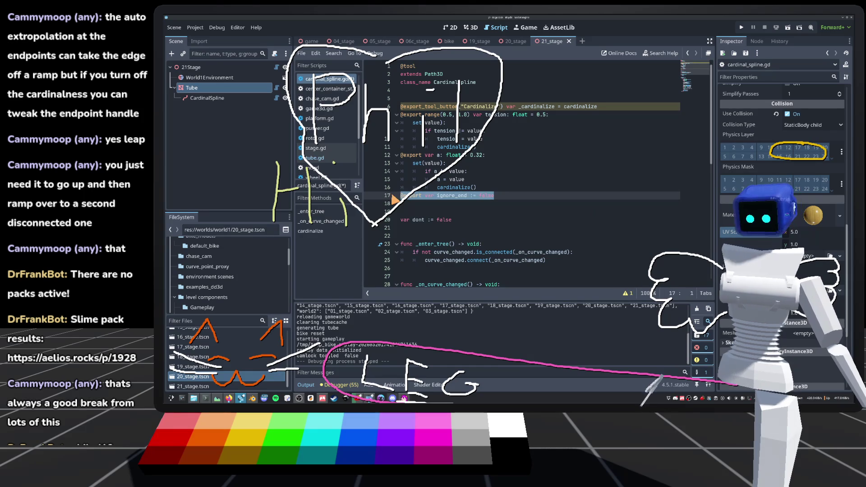
key("ctrl+c")
key("End")
key("Return")
key("ctrl+v")
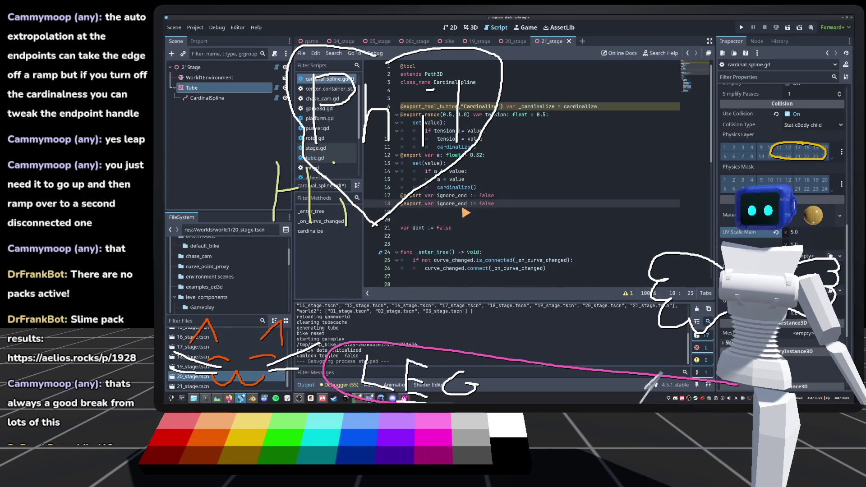
key("BackSpace")
key("BackSpace")
key("BackSpace")
type("start")
left_click(514, 192)
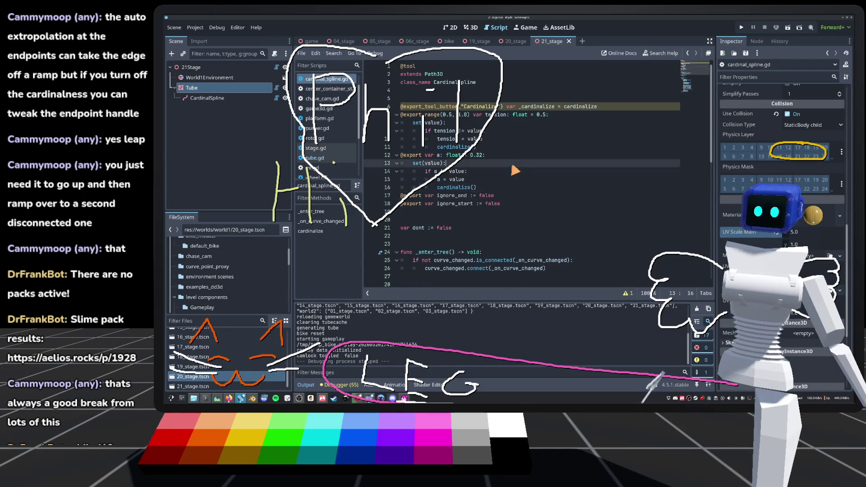
key("Up")
key("Up")
key("Up")
scroll(524, 196, "down", 4)
key("ctrl+s")
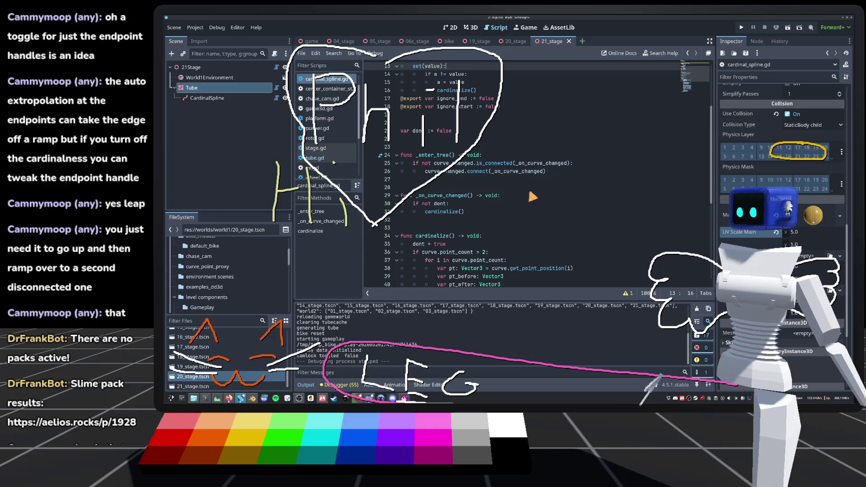
Add an 'if i == 0 and ignore_start:' check inside cardinalize's for loop.
scroll(523, 197, "down", 5)
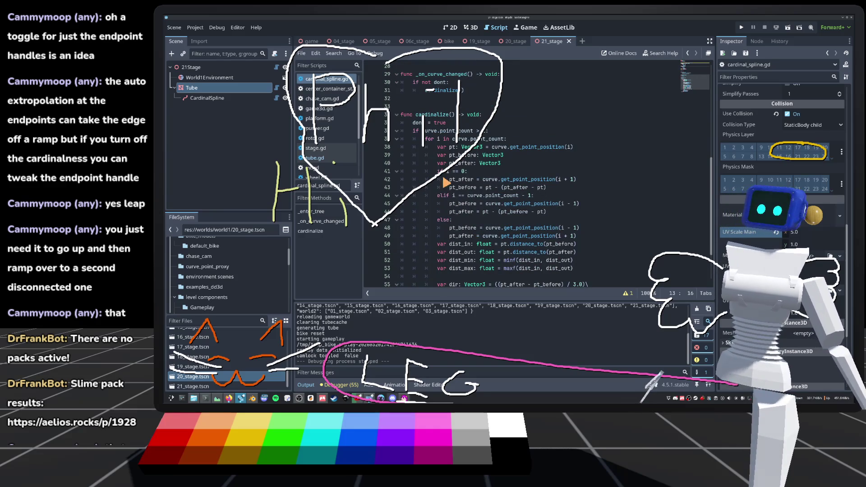
scroll(469, 143, "down", 2)
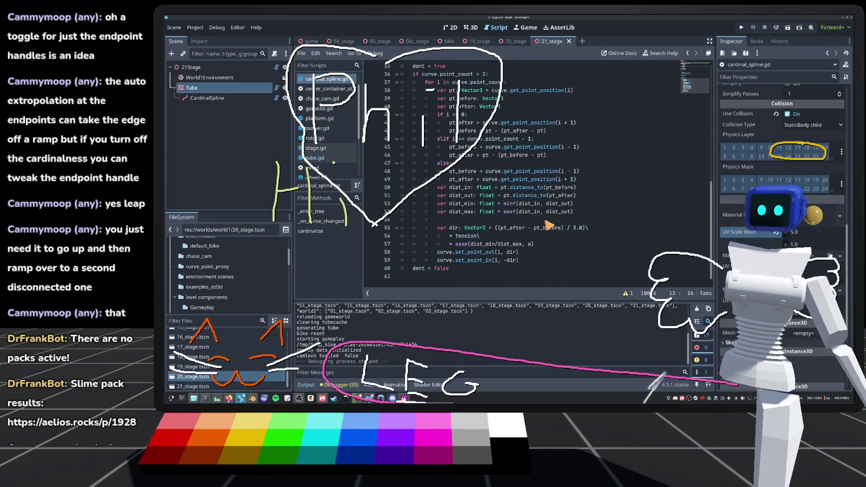
scroll(496, 195, "up", 3)
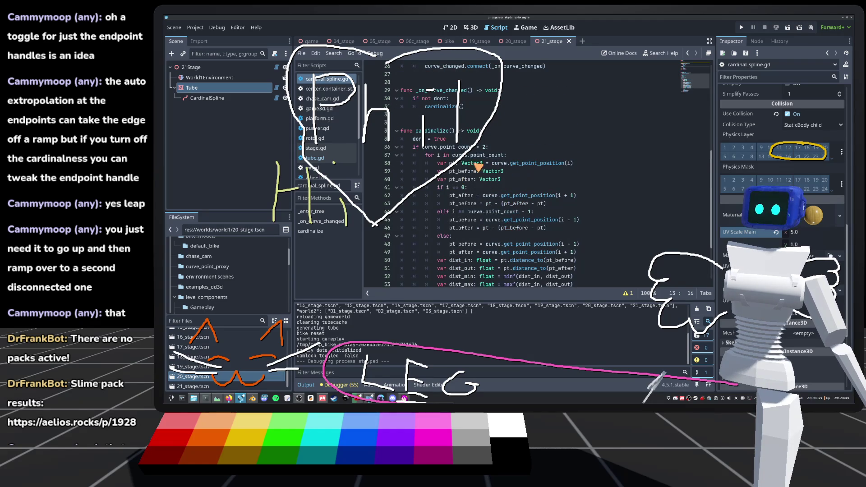
left_click(526, 156)
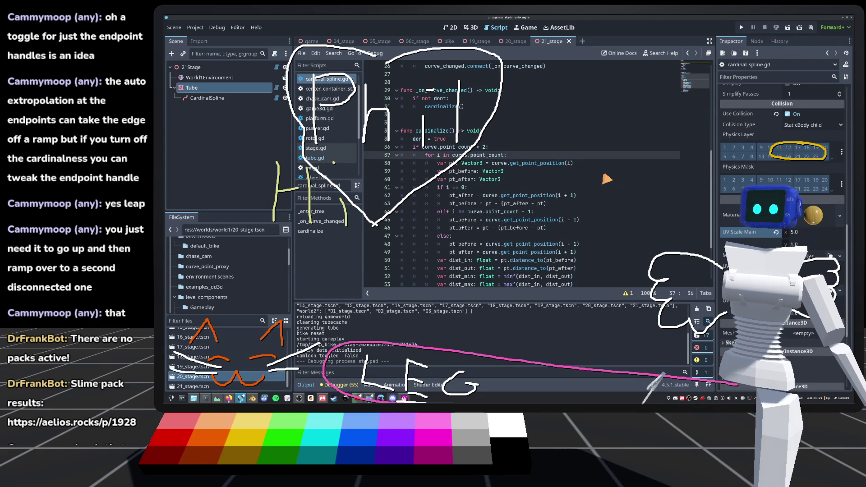
key("Return")
type("if")
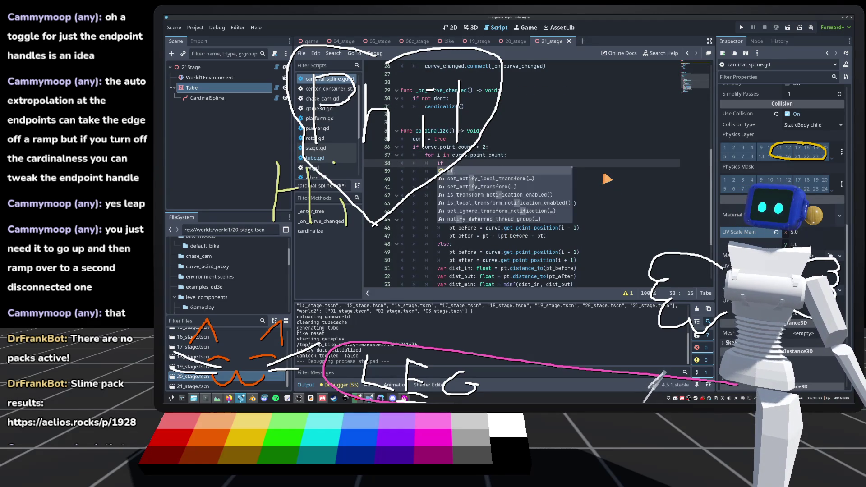
type(" i == c")
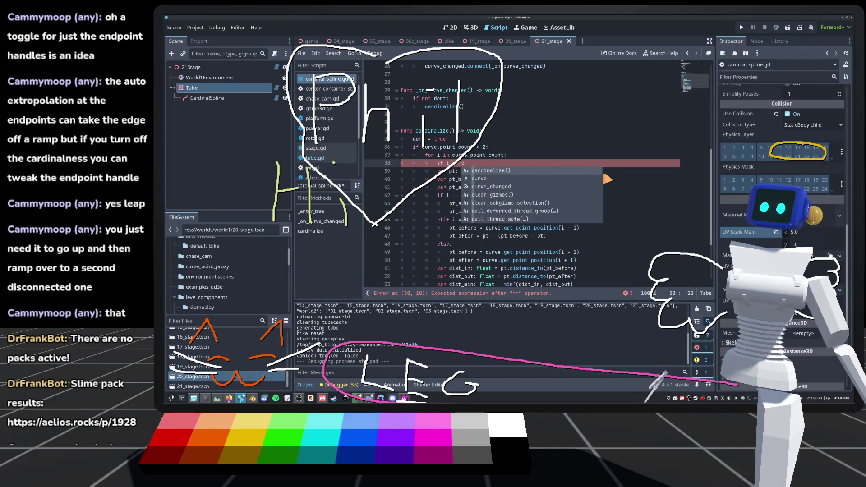
type("-")
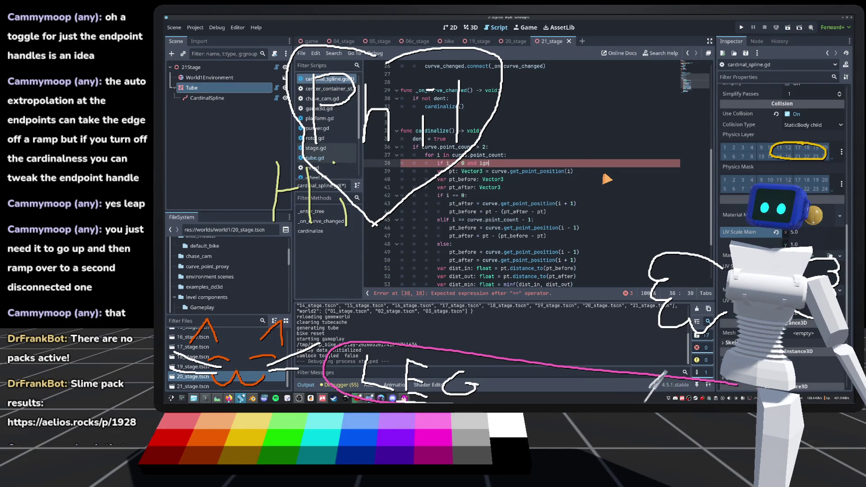
key("Down")
key("Return")
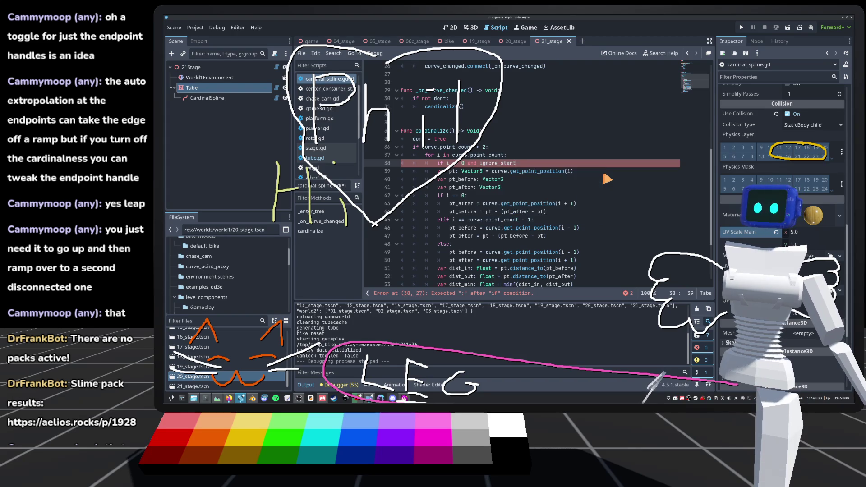
type(":")
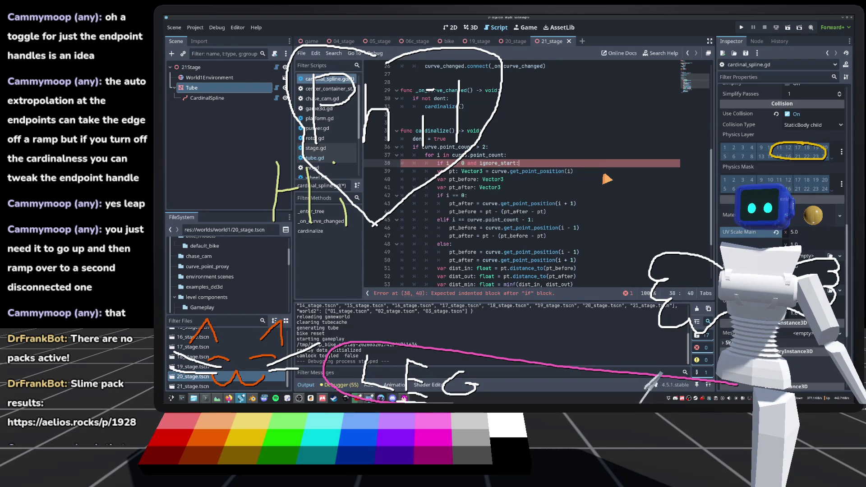
Wrap it in parentheses and add 'or (i == curve.point_count - 1 and ignore_end):'.
left_click_drag(518, 164, 446, 168)
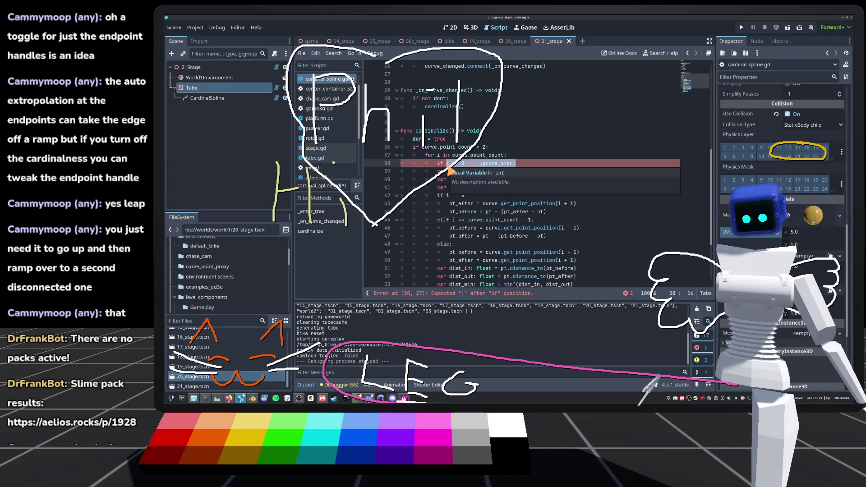
type("(")
left_click(534, 166)
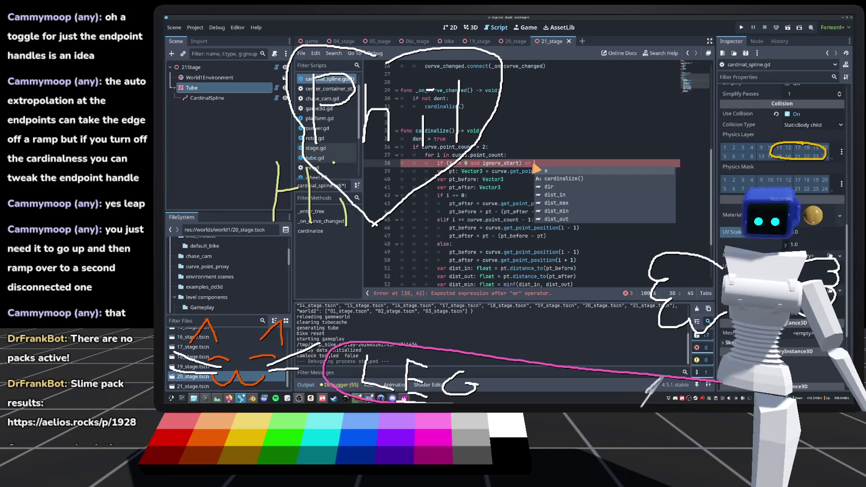
type("(i")
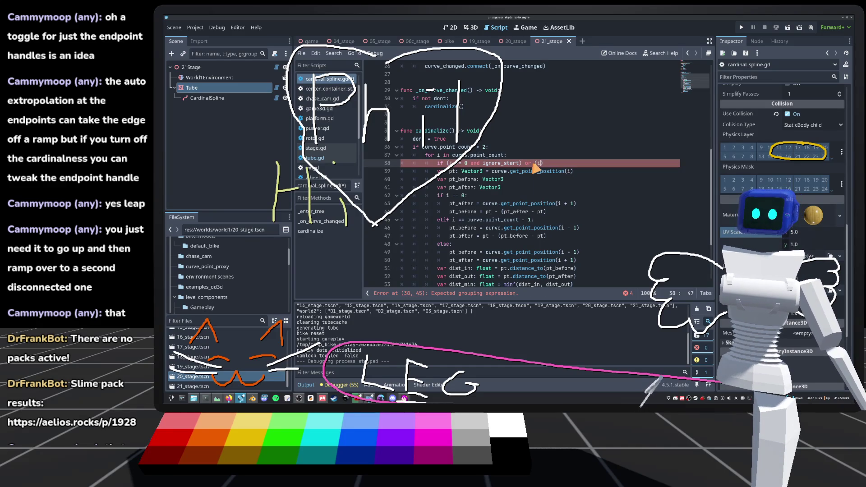
type(" == ci")
key("BackSpace")
type("urve.point_count - 1 a")
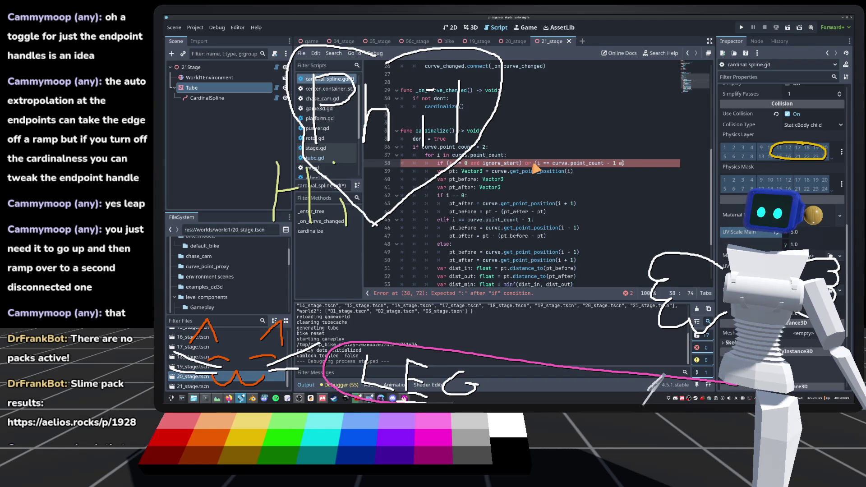
type("nd ign")
key("Return")
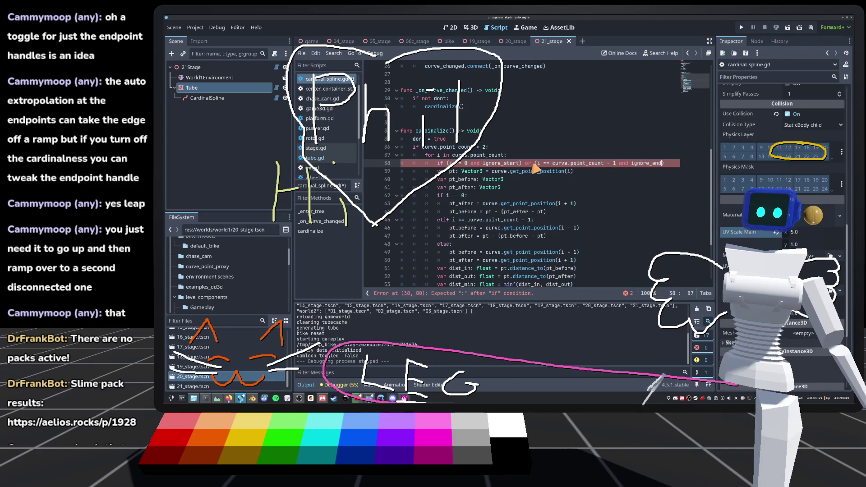
type("):")
Add 'pass' and 'else:' branches, indent the loop body, save, and select CardinalSpline.
key("Return")
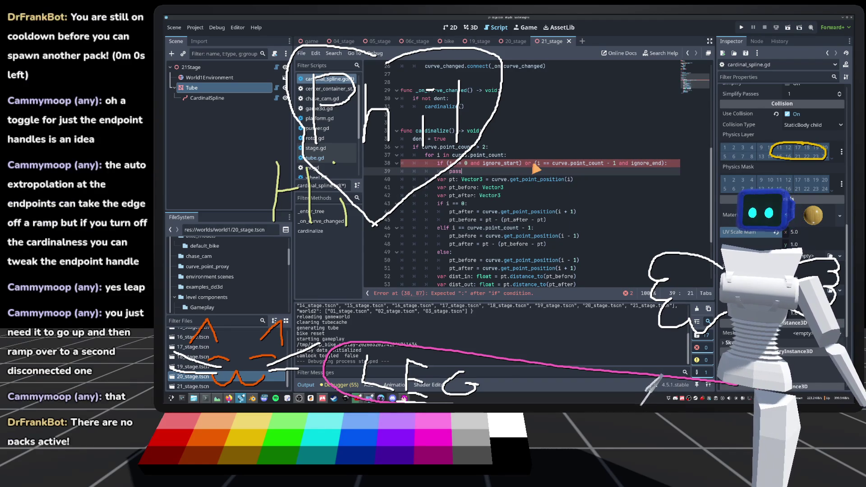
type("pass")
key("Return")
type("3e")
type("lse:")
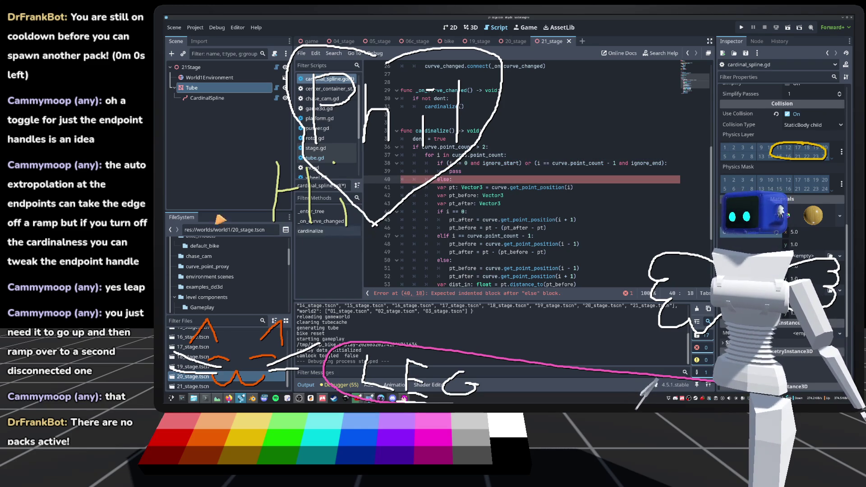
scroll(437, 218, "down", 4)
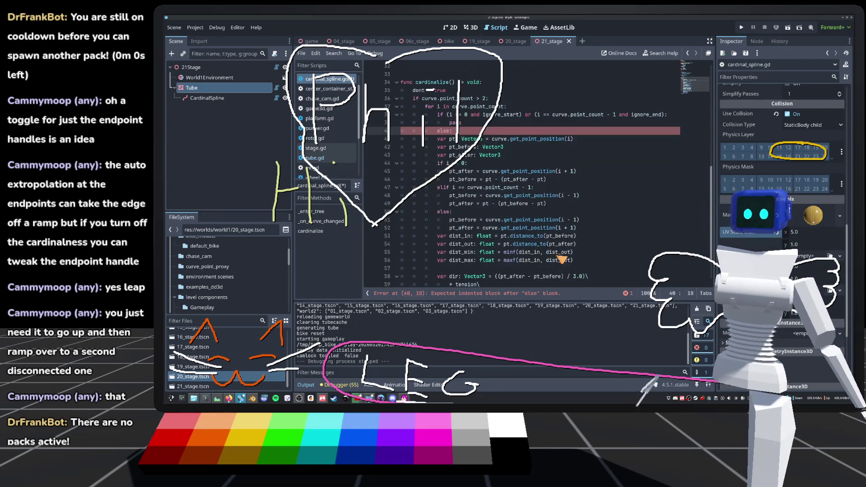
mouse_move(520, 261)
left_mouse_down()
mouse_move(464, 236)
mouse_move(447, 120)
mouse_move(469, 90)
left_mouse_up()
key("Tab")
key("ctrl+s")
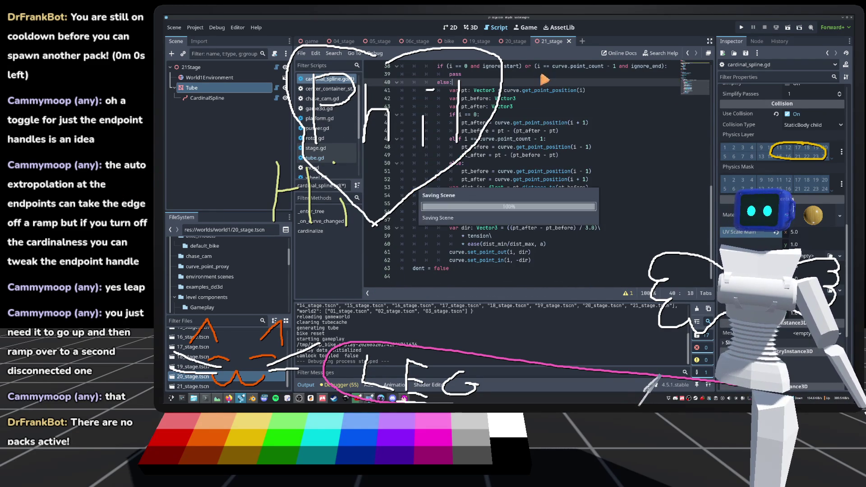
key("ctrl+F2")
left_click(212, 100)
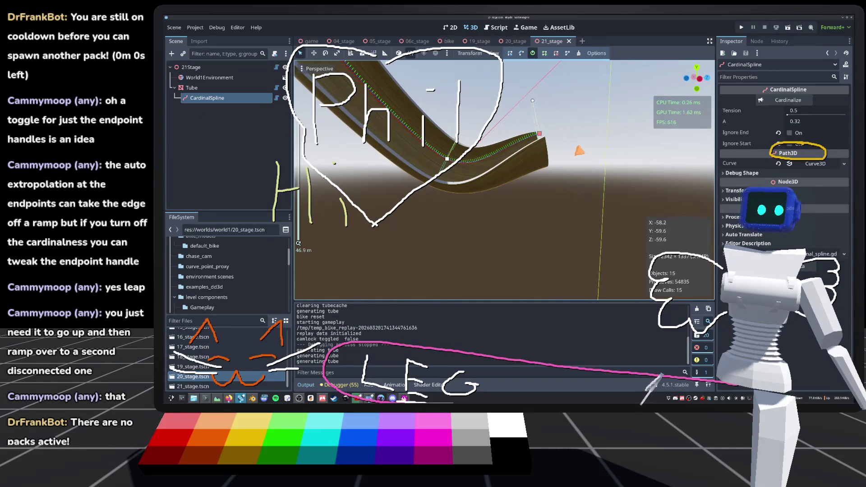
left_click(790, 143)
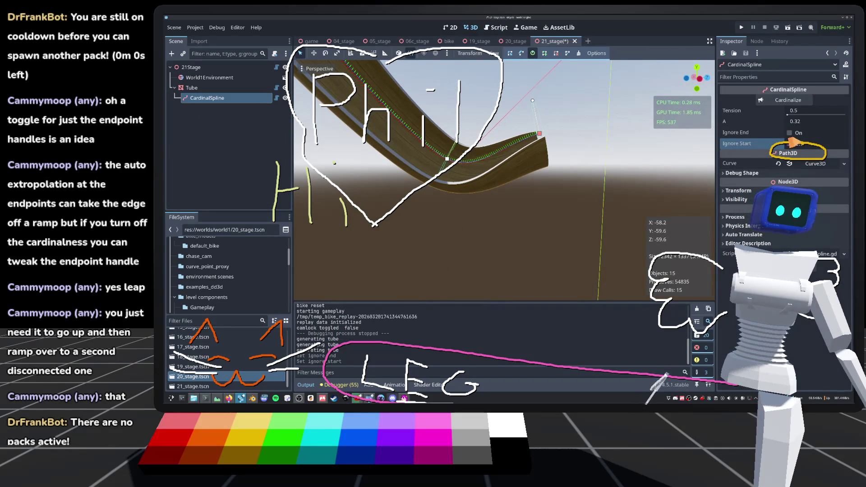
left_click(790, 132)
scroll(504, 180, "up", 4)
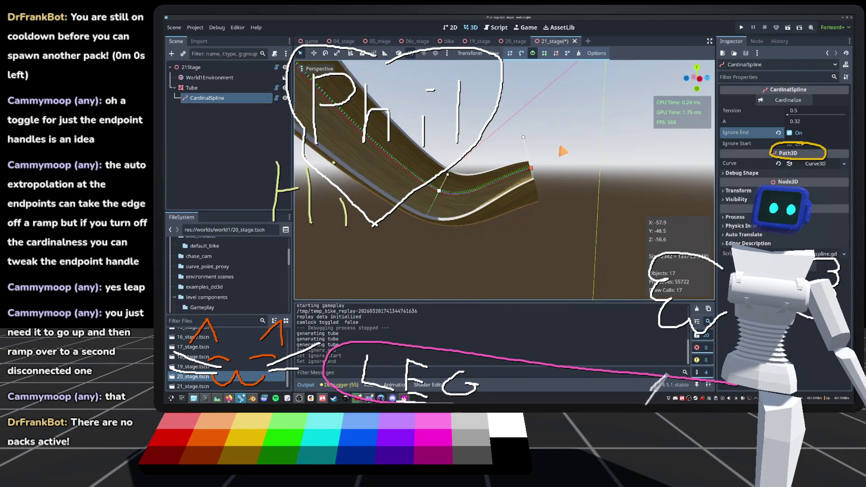
key("ctrl+s")
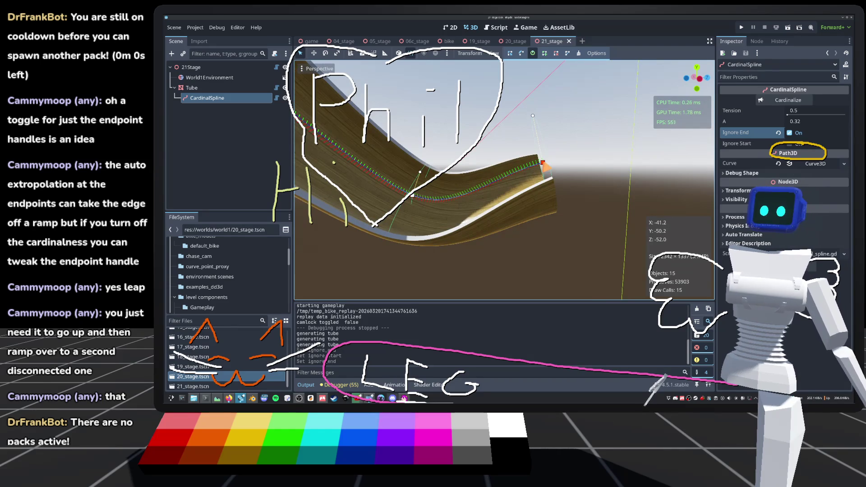
left_click(521, 54)
mouse_move(504, 180)
left_mouse_down()
mouse_move(460, 172)
mouse_move(563, 190)
mouse_move(569, 198)
mouse_move(555, 198)
mouse_move(547, 184)
mouse_move(469, 180)
mouse_move(497, 126)
mouse_move(298, 243)
left_mouse_up()
scroll(535, 189, "down", 5)
scroll(299, 243, "up", 3)
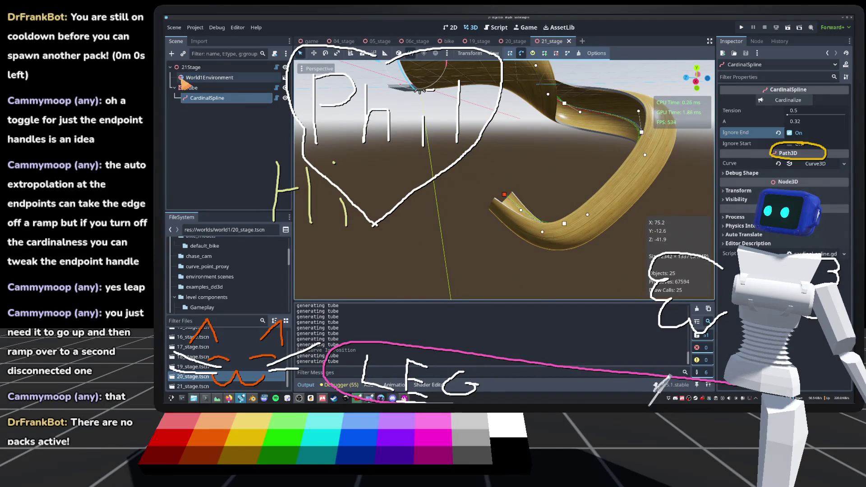
left_click(192, 87)
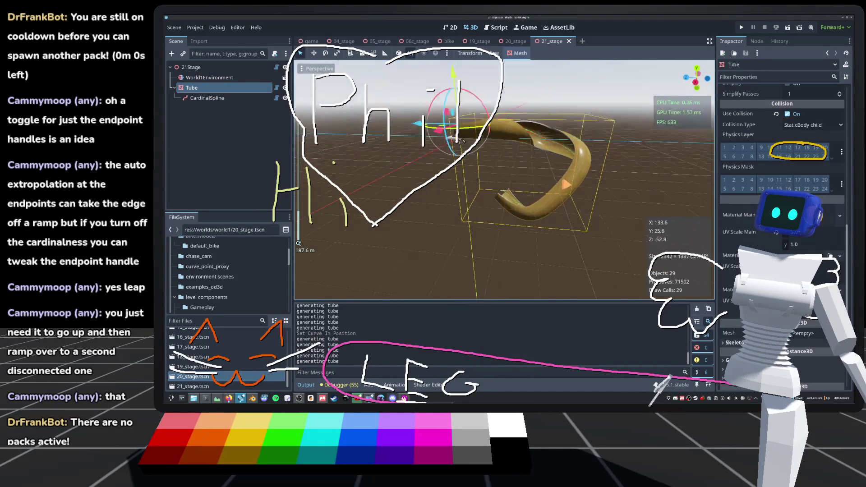
Duplicate Tube into Tube2 with Ctrl+D, undoing the accidental move.
scroll(452, 158, "up", 2)
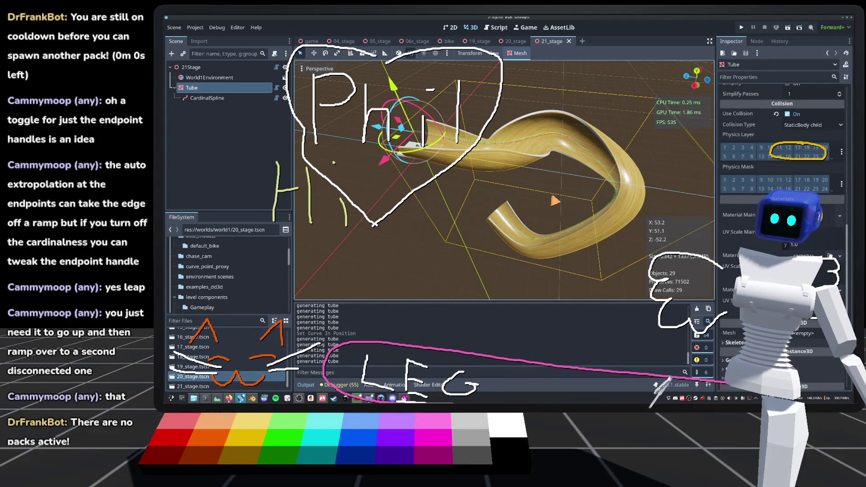
left_click_drag(420, 145, 437, 114)
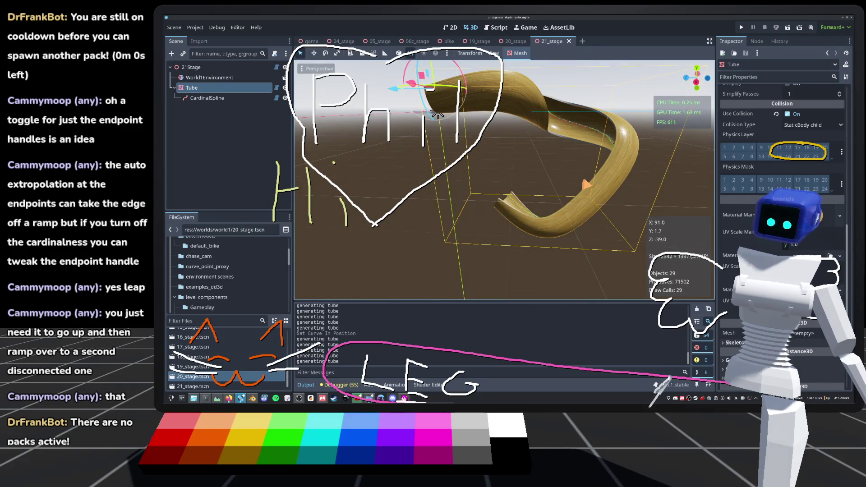
key("ctrl+d")
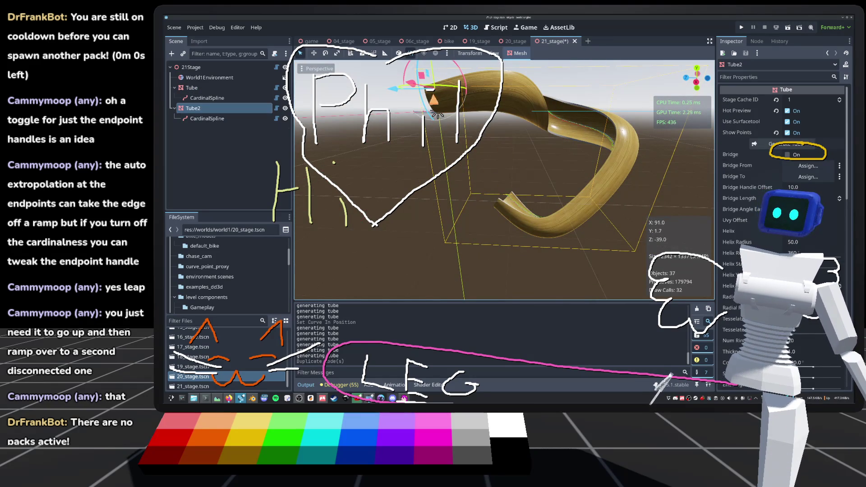
scroll(463, 138, "down", 2)
mouse_move(462, 138)
left_mouse_down()
mouse_move(450, 173)
mouse_move(453, 205)
mouse_move(469, 212)
left_mouse_up()
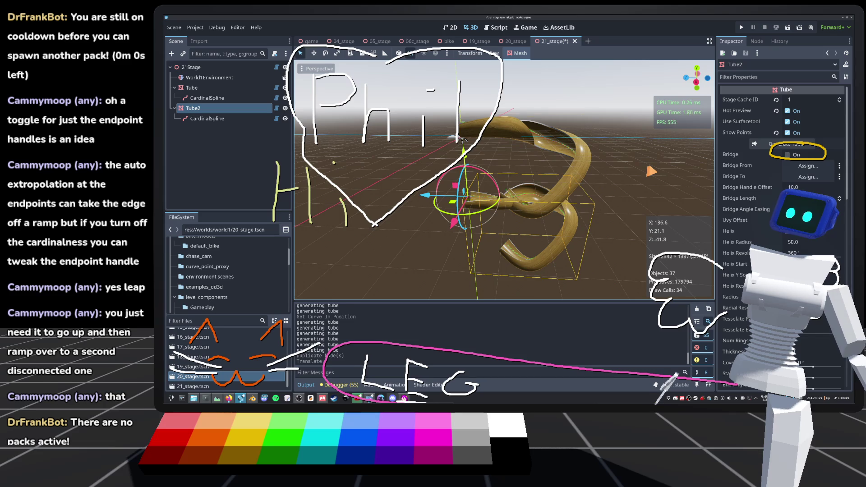
key("ctrl+z")
Make Tube2's CardinalSpline curve unique and save the 21_stage scene.
scroll(651, 170, "up", 5)
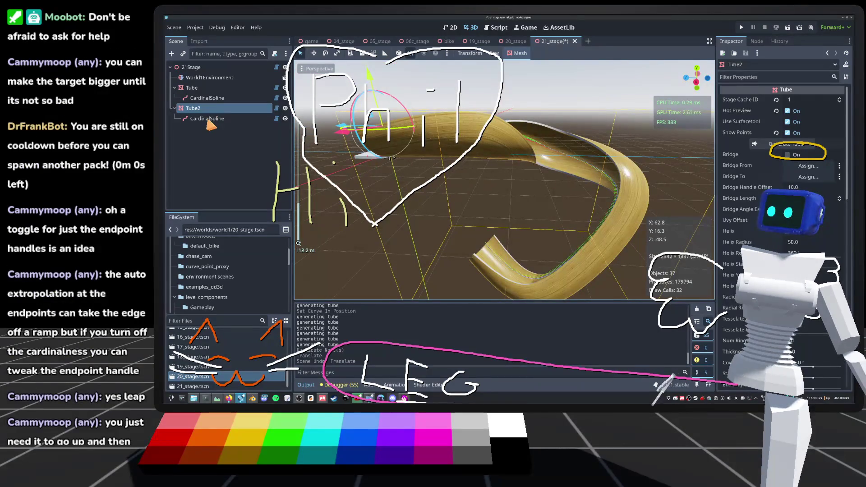
left_click(208, 119)
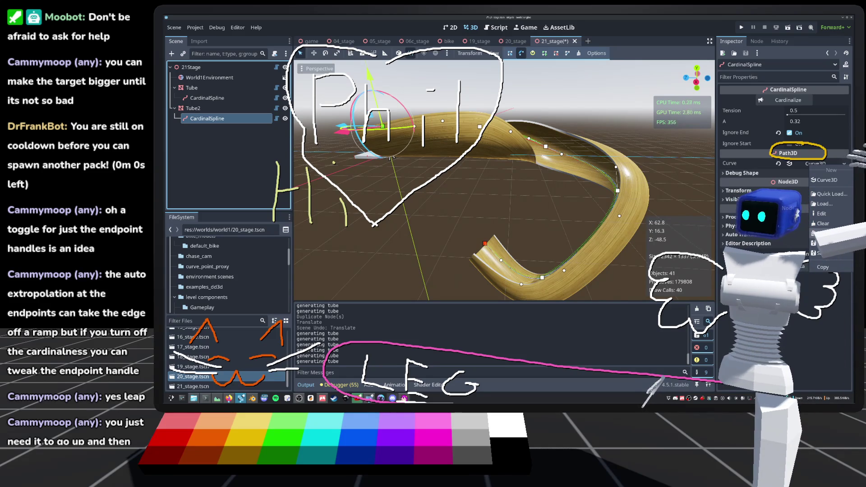
left_click(834, 233)
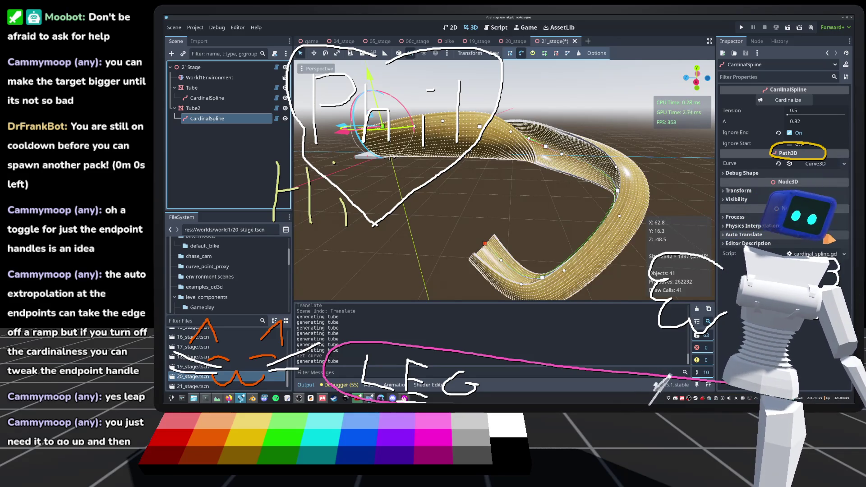
left_click(444, 127)
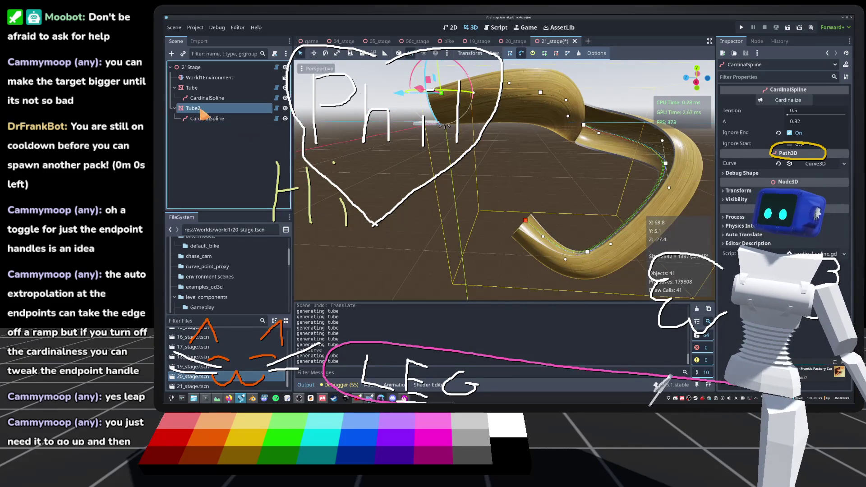
key("ctrl+s")
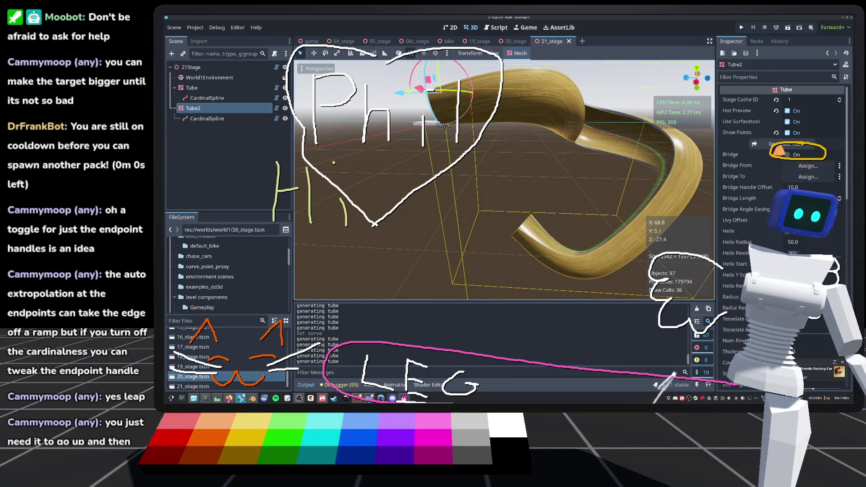
left_click(174, 28)
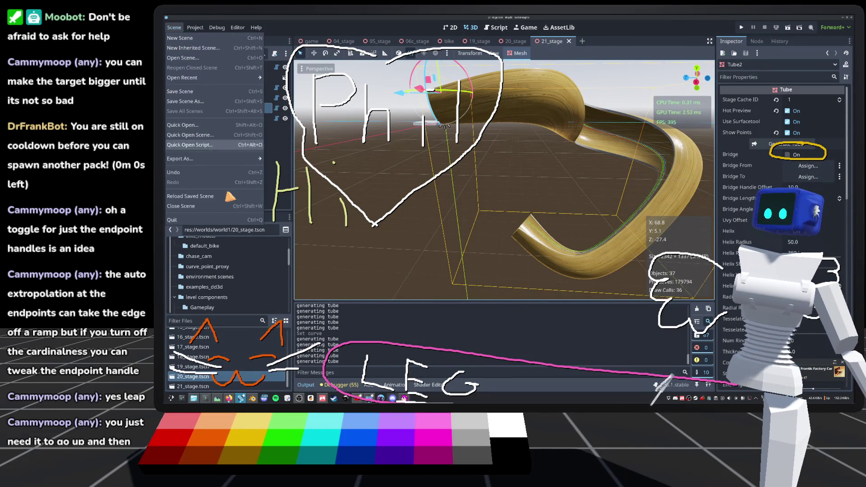
Reload the saved scene and frame the view on Tube2.
left_click(188, 202)
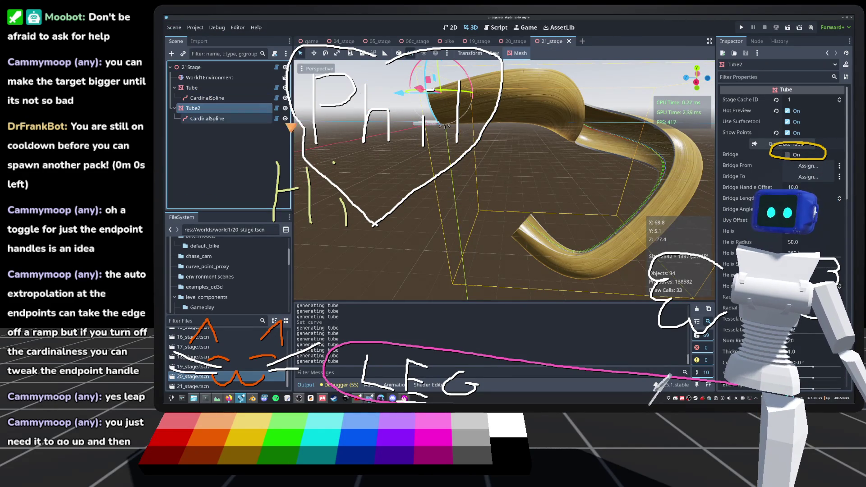
key("f")
mouse_move(459, 145)
left_mouse_down()
mouse_move(444, 146)
mouse_move(484, 145)
left_mouse_up()
Uncheck Ignore End on Tube2's CardinalSpline in the Inspector.
left_click(208, 120)
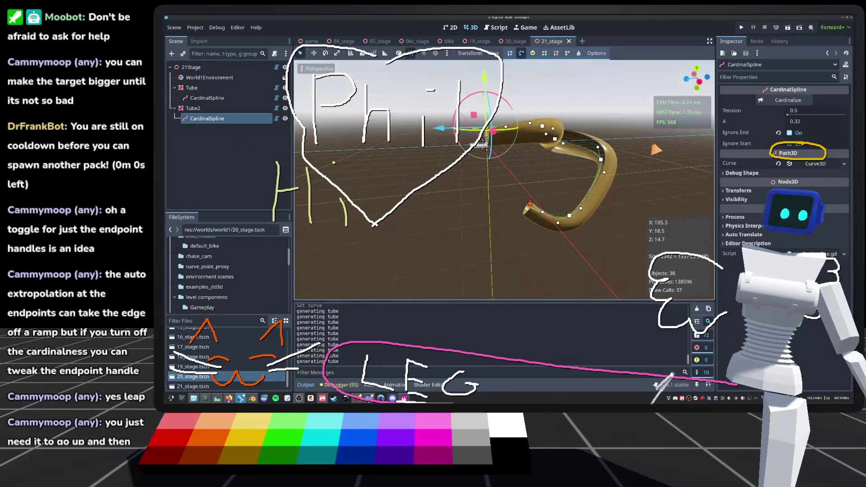
left_click(790, 133)
scroll(663, 123, "up", 3)
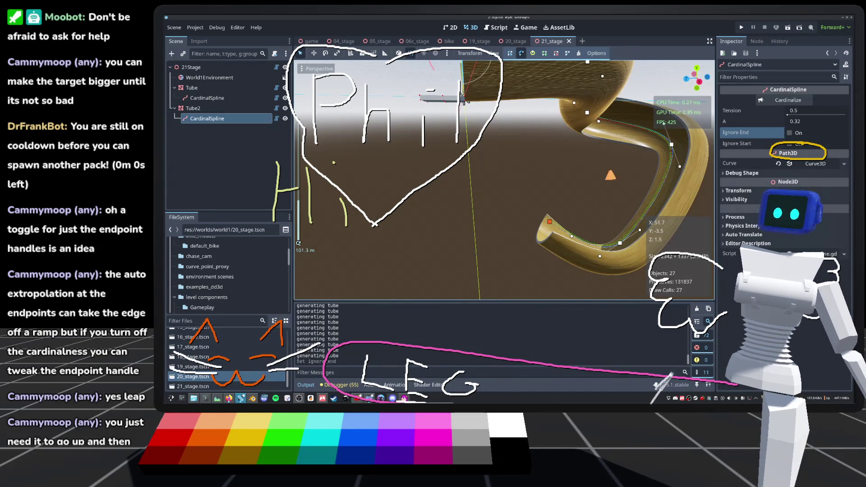
scroll(663, 123, "down", 3)
left_click(223, 110)
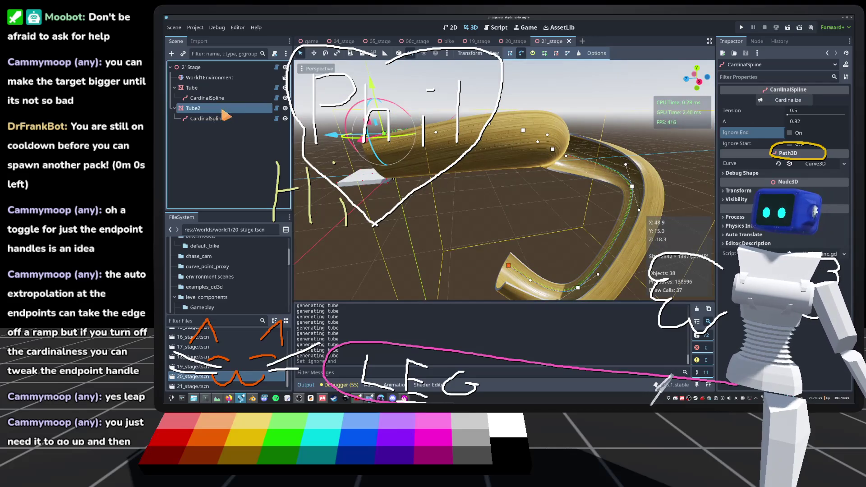
left_click(223, 118)
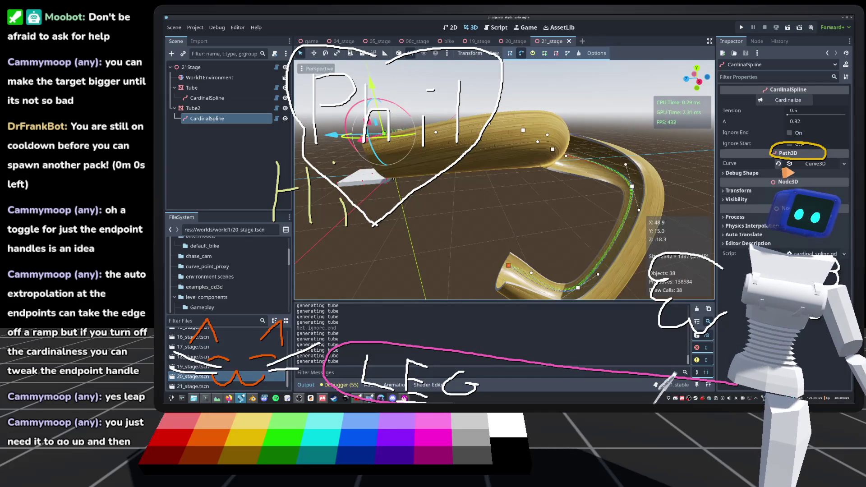
mouse_move(537, 238)
left_mouse_down()
mouse_move(559, 218)
mouse_move(571, 107)
mouse_move(473, 171)
mouse_move(388, 212)
left_mouse_up()
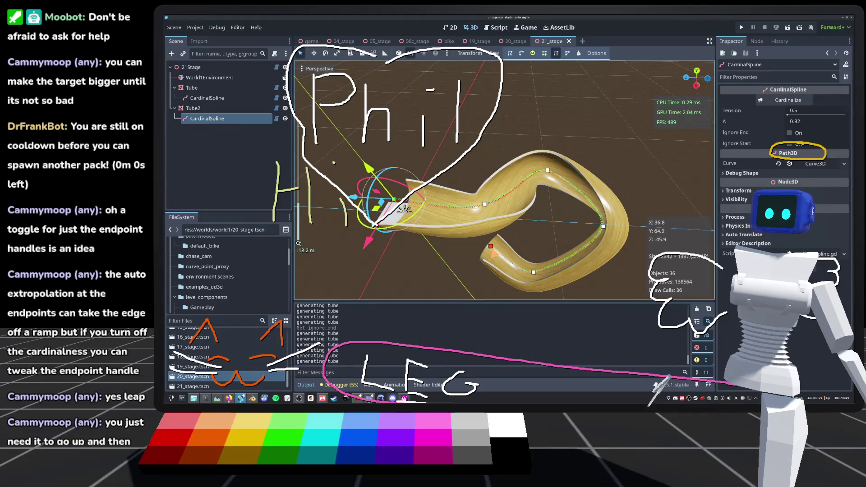
Delete the trailing path points from Tube2's spline.
key("Delete")
key("Delete")
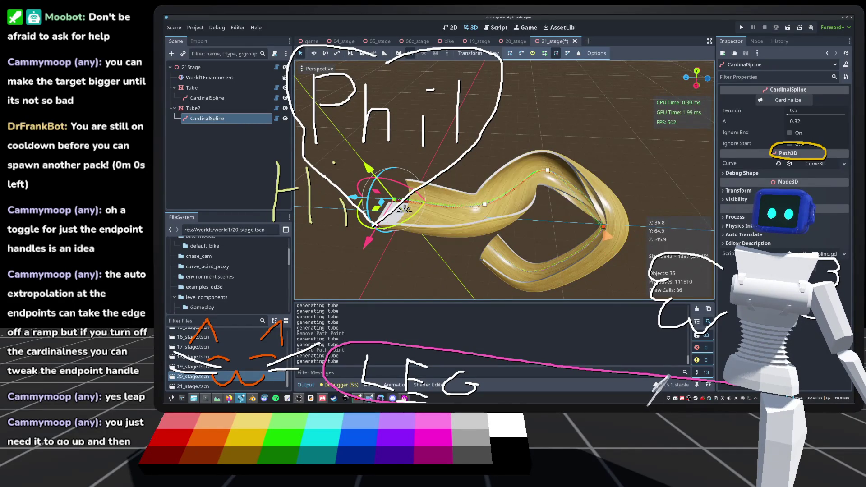
key("Delete")
key("Delete")
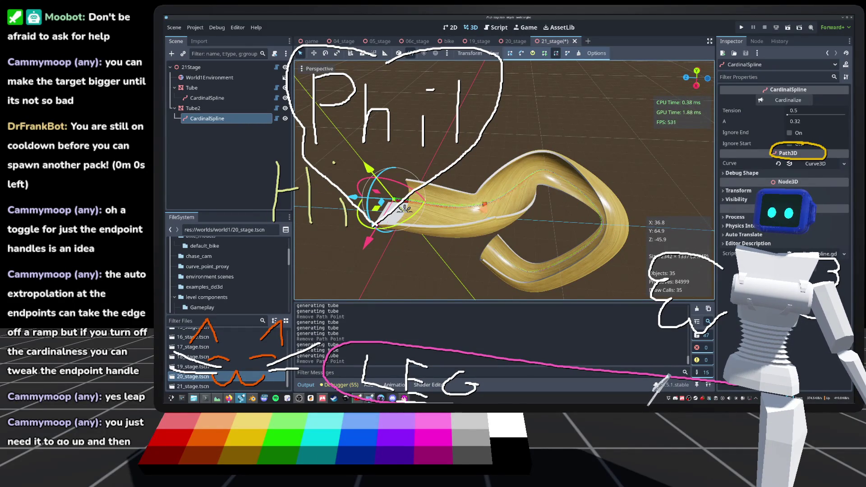
key("Delete")
key("f")
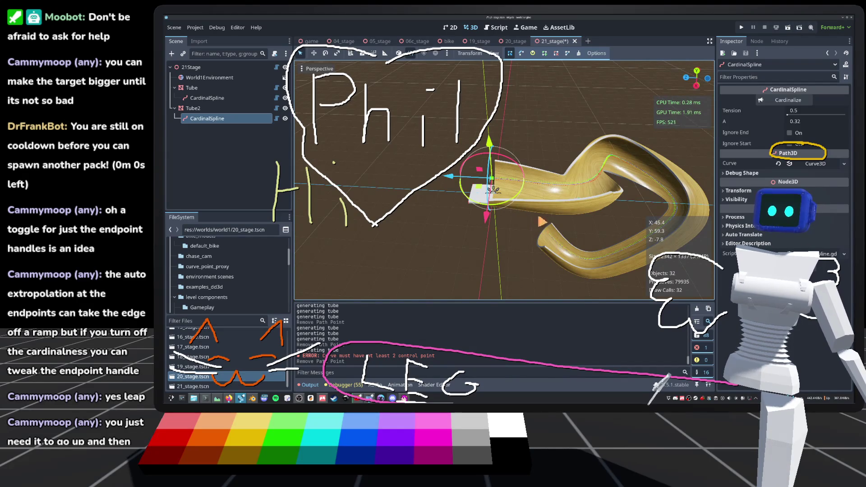
scroll(504, 179, "up", 4)
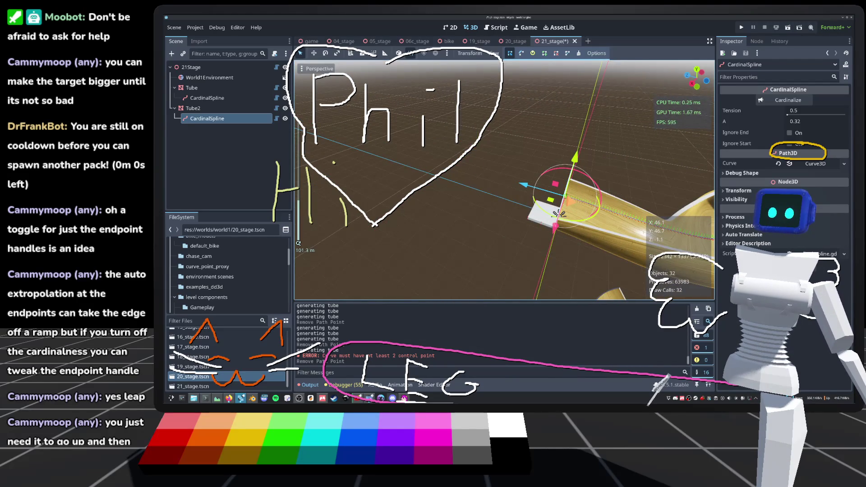
left_click_drag(559, 213, 557, 212)
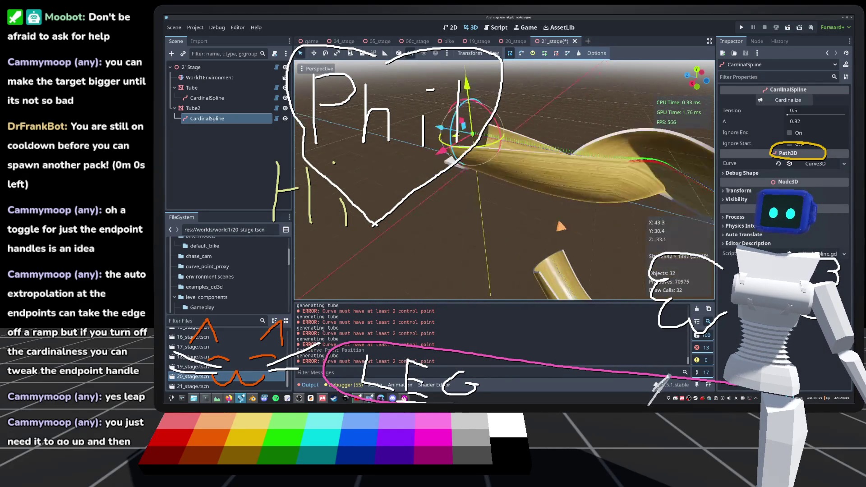
Remove point 0 from the Curve3D Points list and add new points extending the tube.
left_click(815, 164)
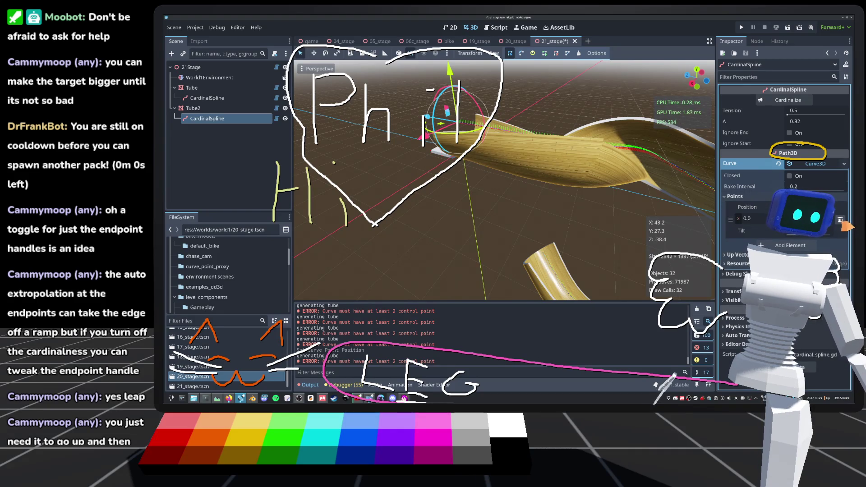
left_click(841, 221)
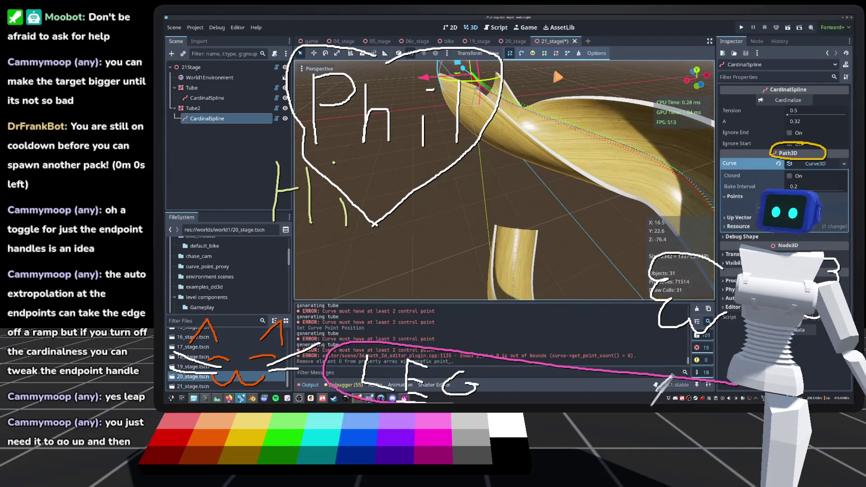
left_click(580, 201)
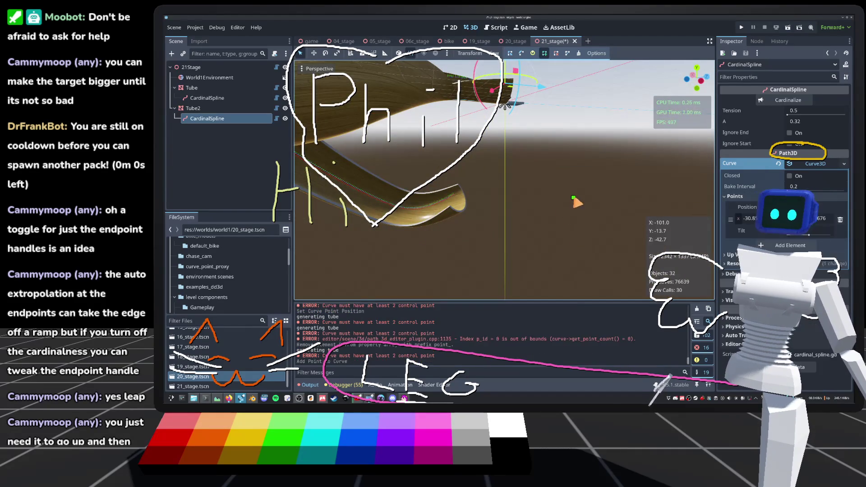
mouse_move(489, 109)
left_mouse_down()
mouse_move(496, 119)
mouse_move(445, 118)
left_mouse_up()
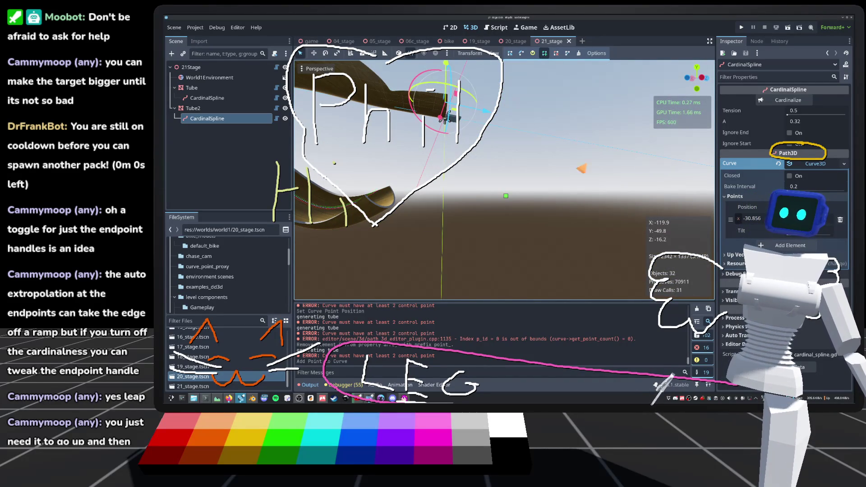
left_click(577, 200)
mouse_move(444, 117)
left_mouse_down()
mouse_move(455, 96)
mouse_move(559, 88)
mouse_move(580, 136)
mouse_move(521, 120)
left_mouse_up()
Try bending the tube with a curve handle, undo it, and reselect Tube2.
left_click_drag(509, 215, 513, 211)
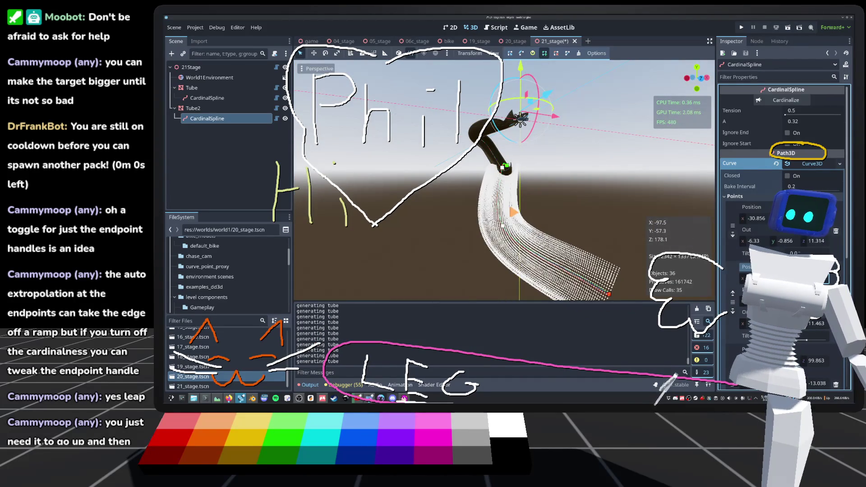
key("ctrl+z")
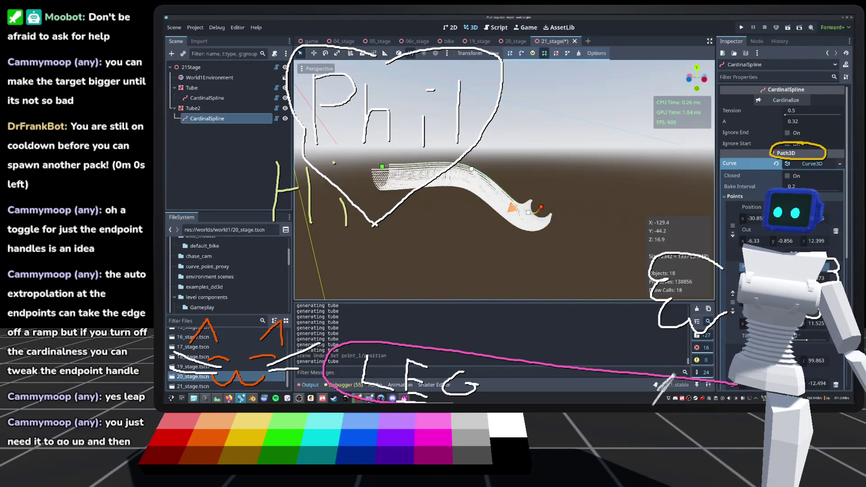
left_click_drag(504, 181, 478, 167)
left_click(223, 119)
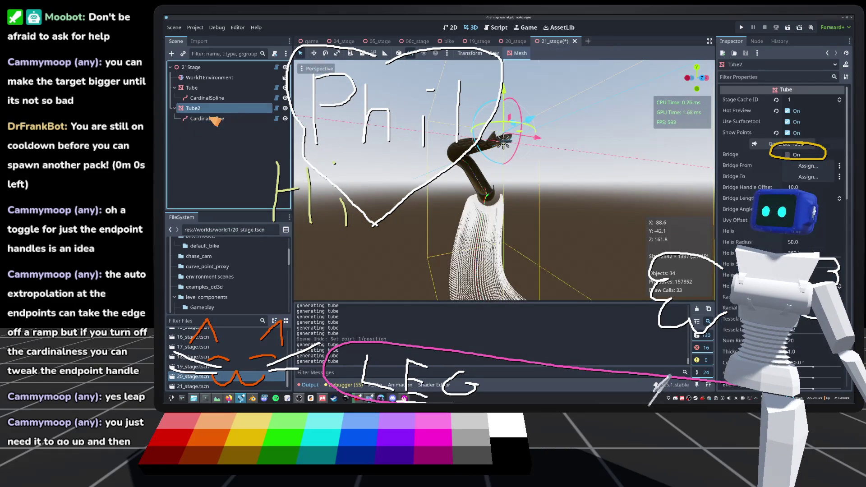
Drag Tube2's end curve point to (-60, -71, 66), inspect the bent tube, and run the game.
mouse_move(504, 181)
left_mouse_down()
mouse_move(469, 162)
mouse_move(573, 107)
mouse_move(464, 132)
mouse_move(298, 244)
left_mouse_up()
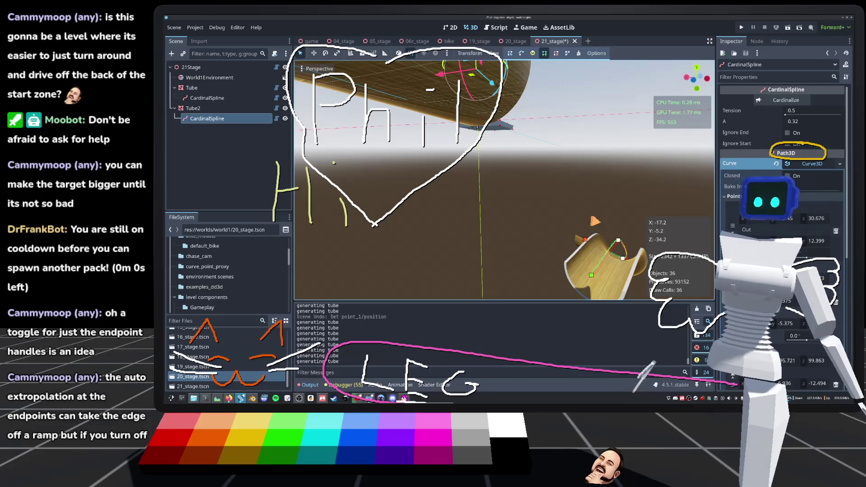
left_click_drag(298, 244, 298, 244)
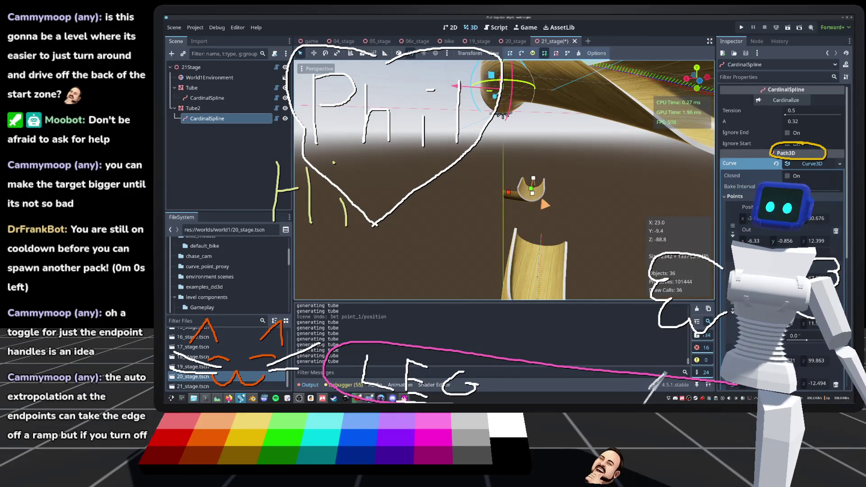
mouse_move(531, 188)
left_mouse_down()
mouse_move(552, 195)
mouse_move(543, 181)
left_mouse_up()
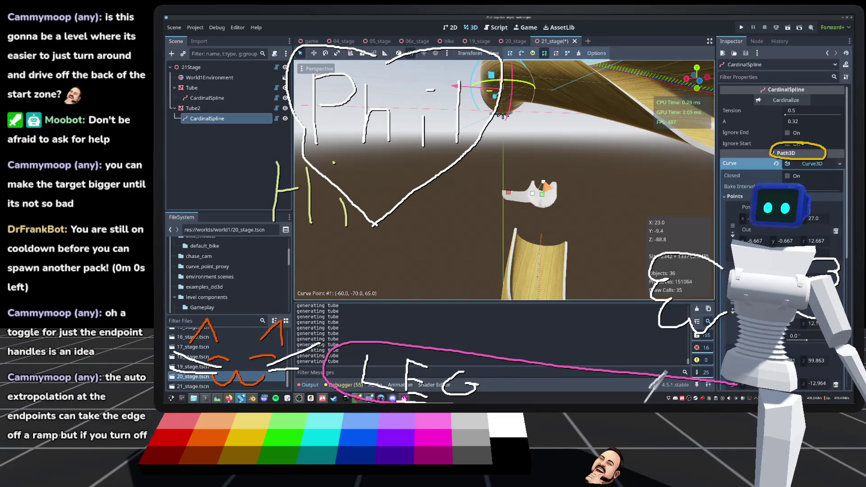
mouse_move(502, 116)
left_mouse_down()
mouse_move(454, 118)
mouse_move(480, 107)
left_mouse_up()
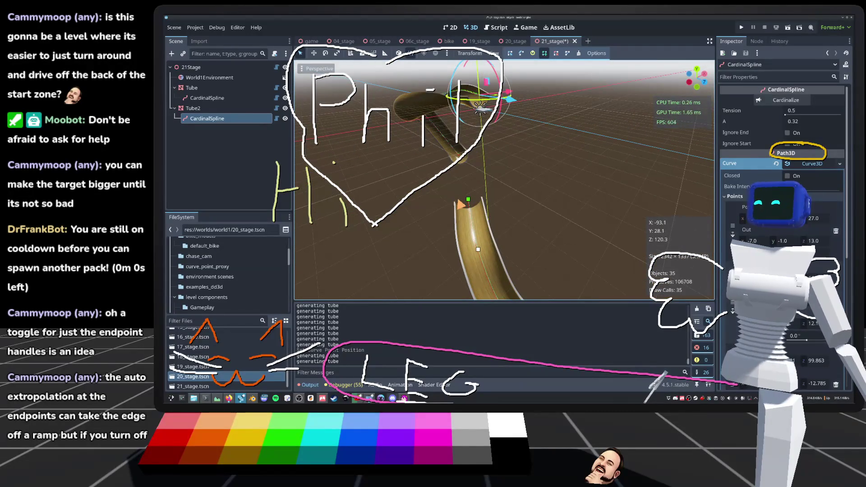
left_click(742, 29)
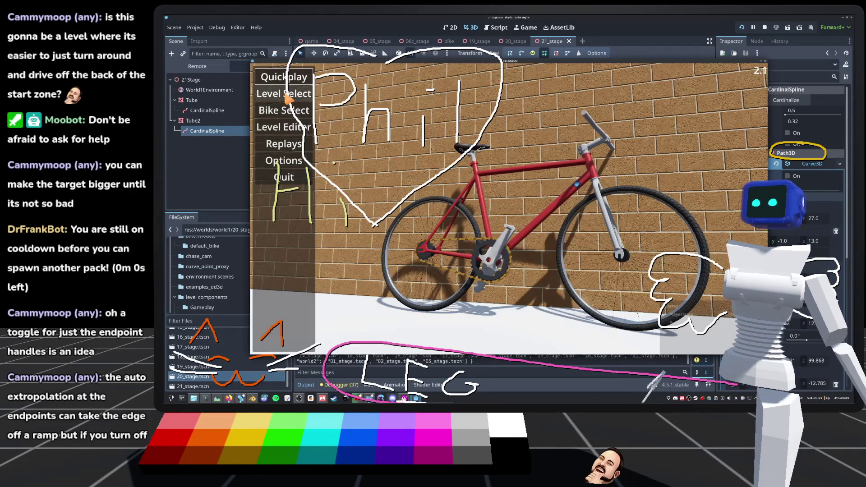
Pick the 21_stage tile from the game's Level Select grid to start riding.
left_click(316, 95)
scroll(519, 248, "down", 5)
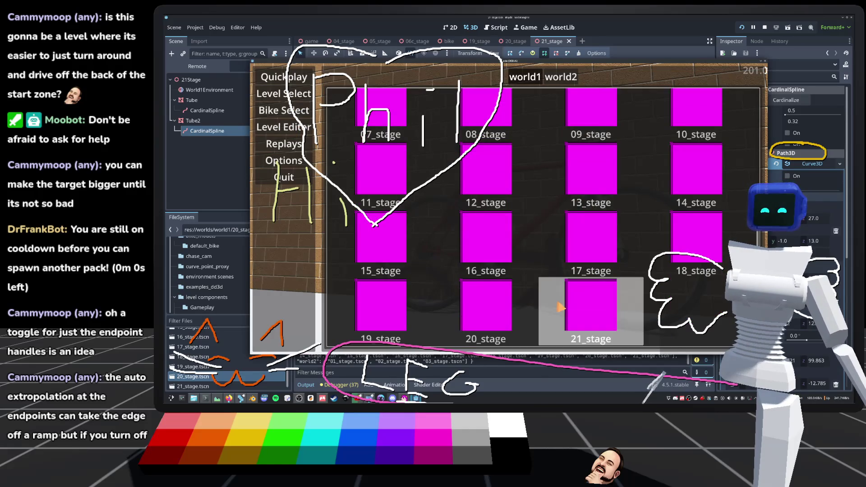
left_click(561, 308)
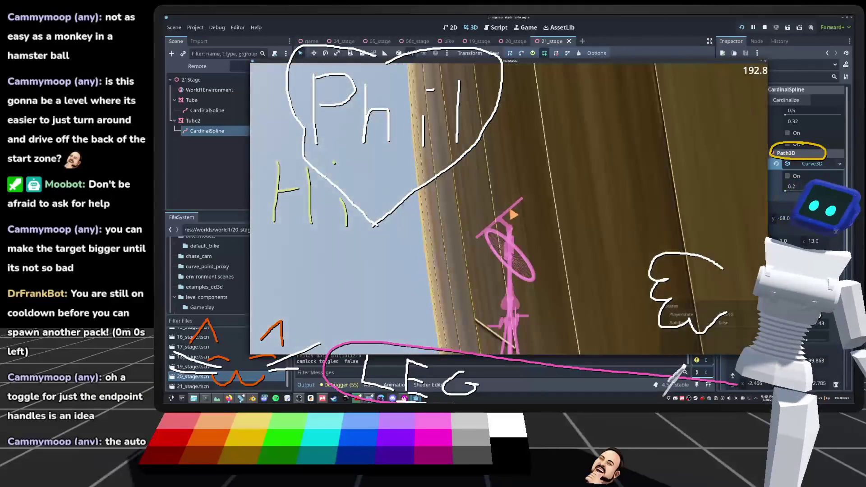
Restart the bike at the start platform twice with R, then switch to free look with F.
key("r")
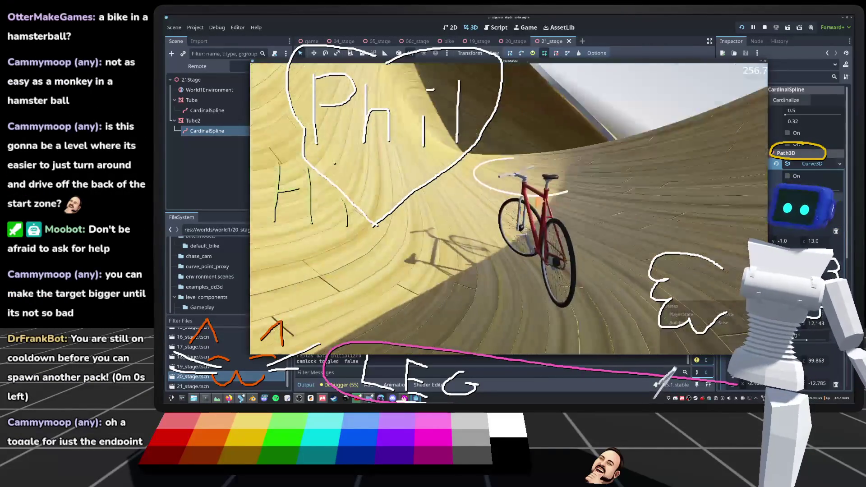
key("r")
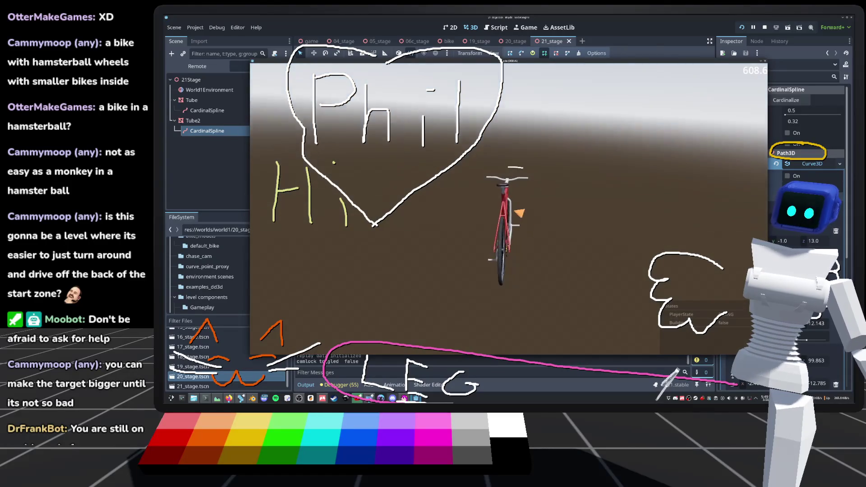
key("f")
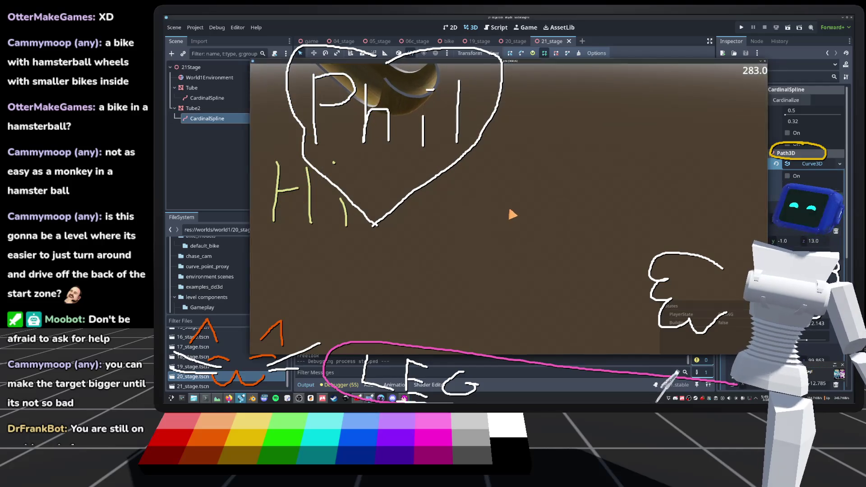
Stop the game, raise Tube2's Stage Cache ID to 2, save, and relaunch the project.
key("F8")
left_click_drag(452, 128, 388, 66)
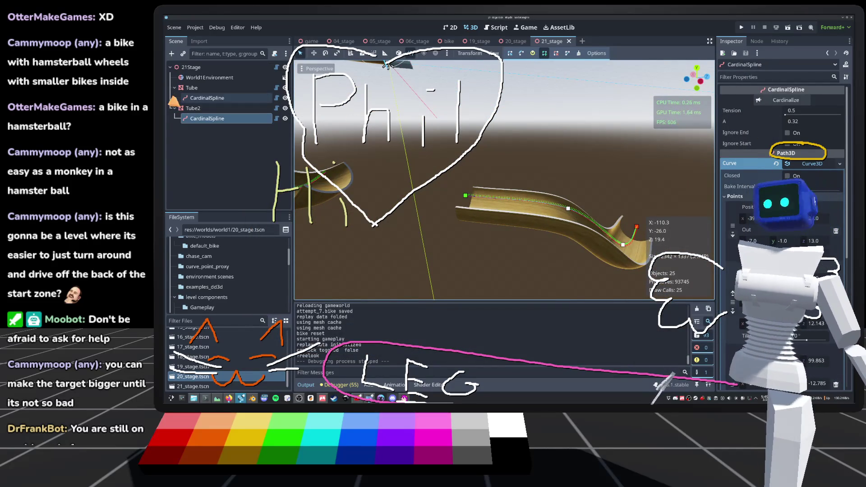
left_click(194, 108)
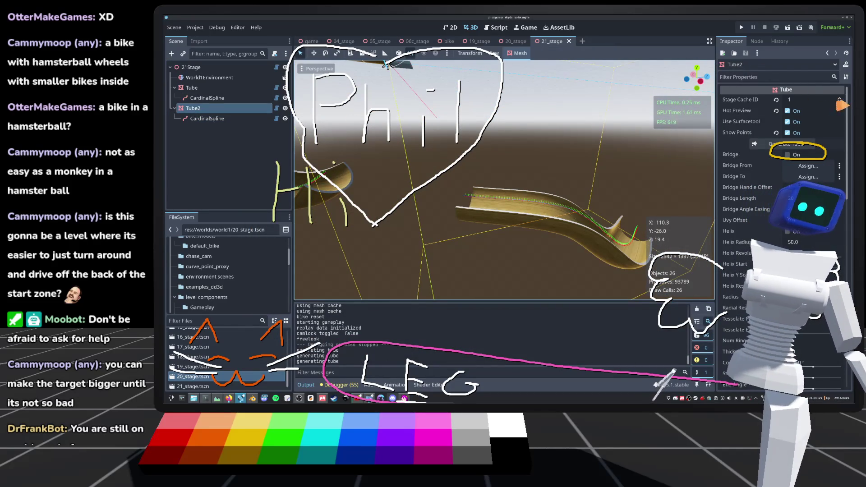
left_click(839, 97)
key("ctrl+s")
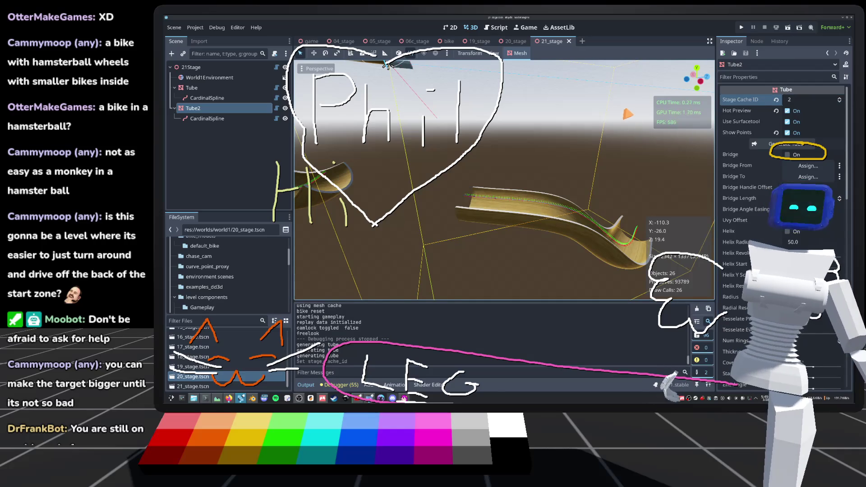
left_click(741, 27)
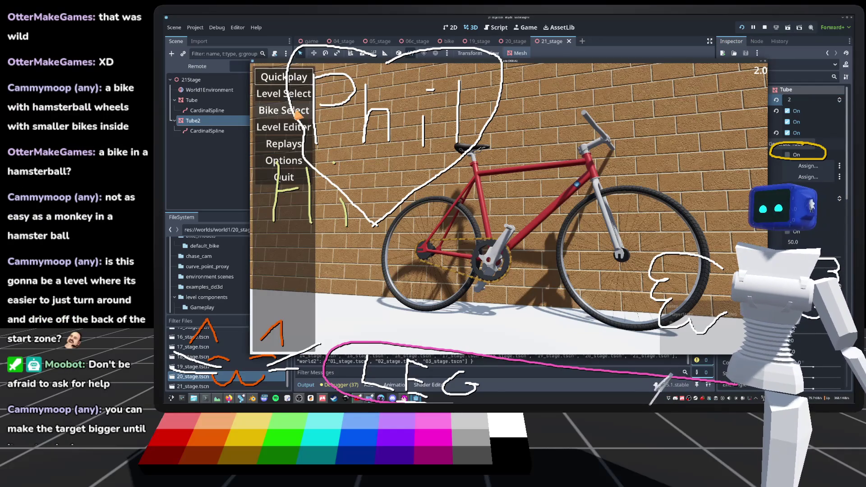
Start 21_stage from the game's Level Select screen.
left_click(284, 93)
scroll(490, 317, "down", 3)
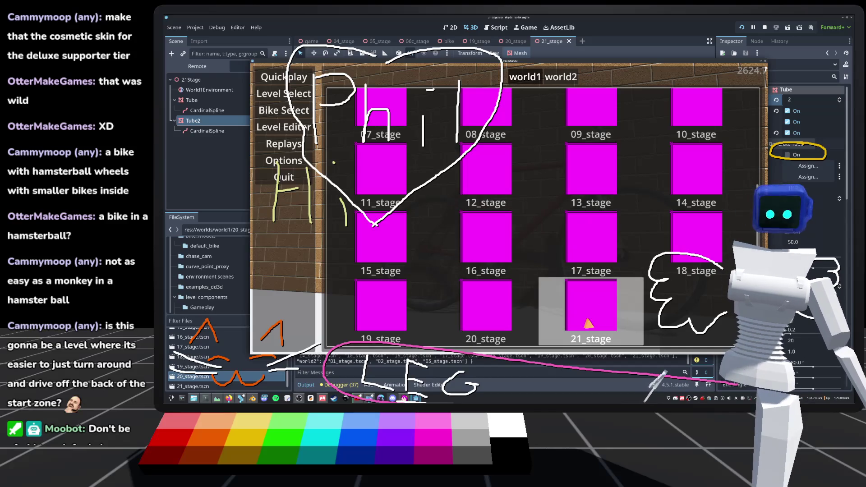
left_click(591, 324)
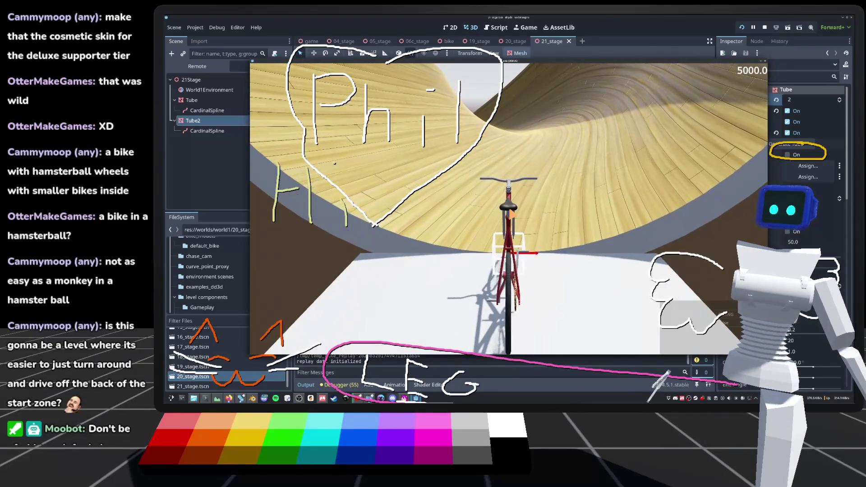
Reset the bike, toggle the camera lock off and on with C, then stop with F8.
key("r")
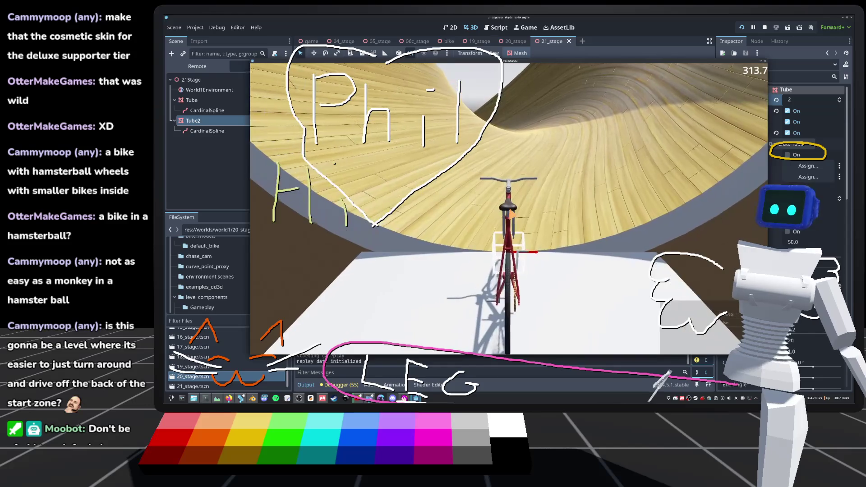
key("c")
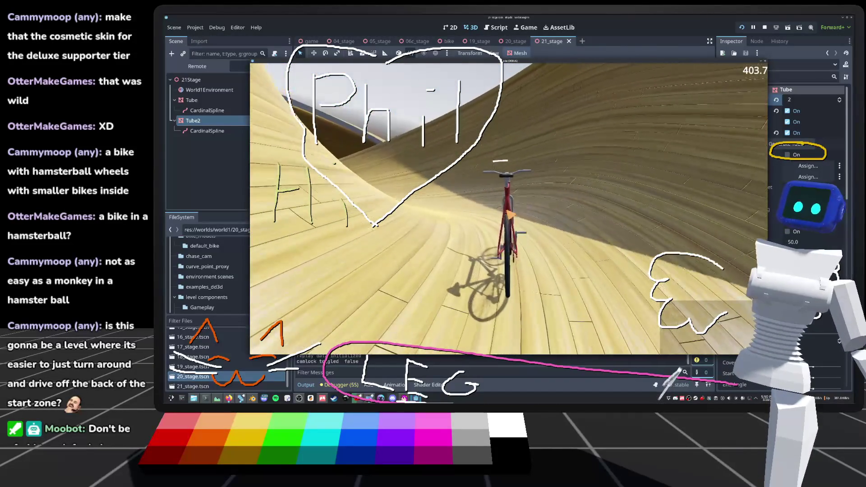
key("c")
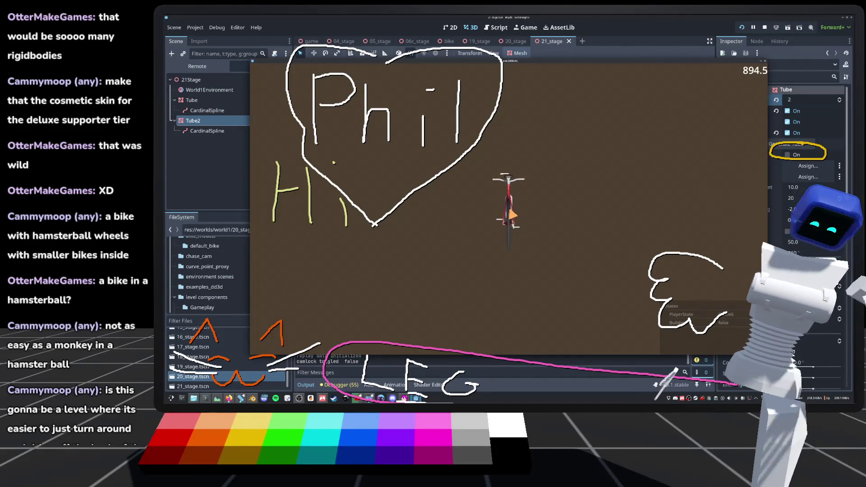
key("F8")
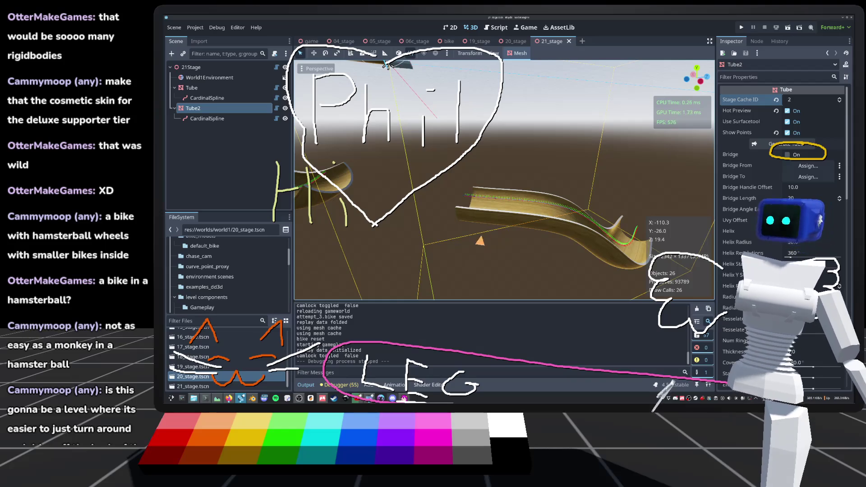
Reselect Tube2 and enter a new Radius value in the Inspector to regenerate the tube.
scroll(504, 180, "up", 5)
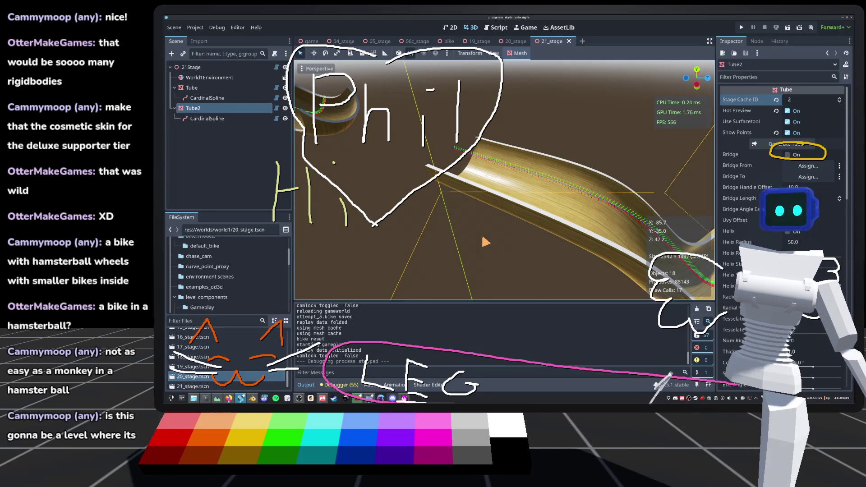
scroll(559, 246, "down", 5)
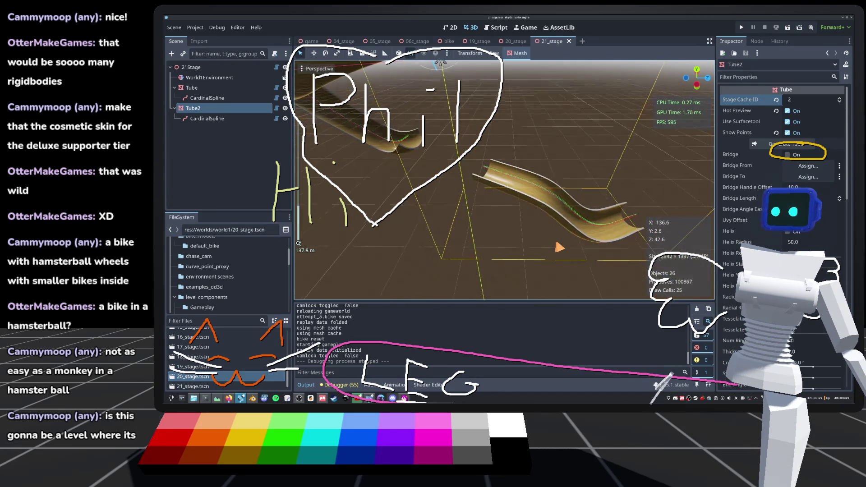
scroll(515, 244, "down", 2)
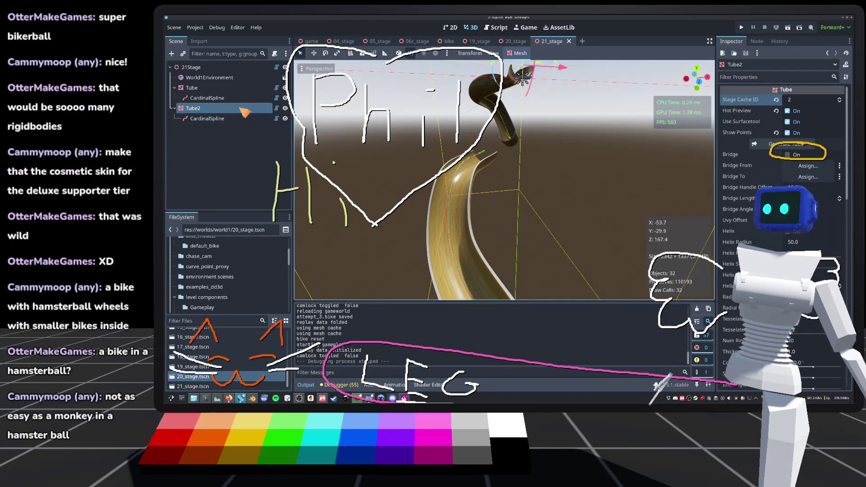
left_click(207, 118)
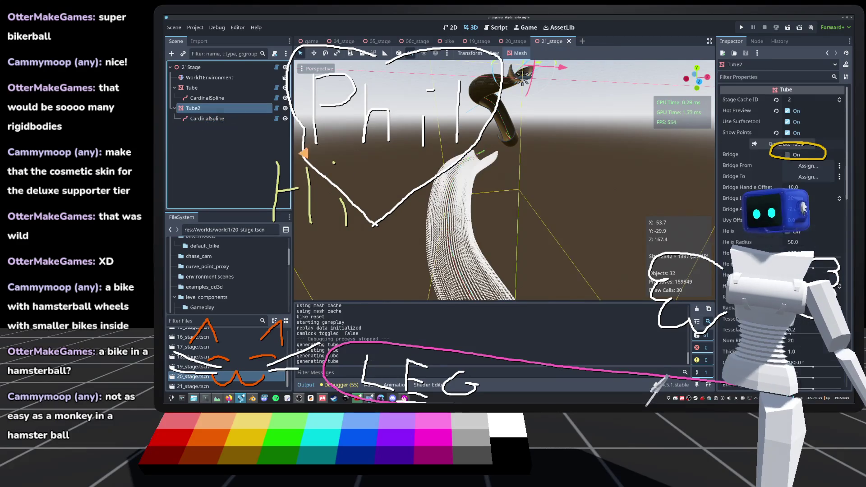
left_click(193, 108)
scroll(522, 79, "up", 4)
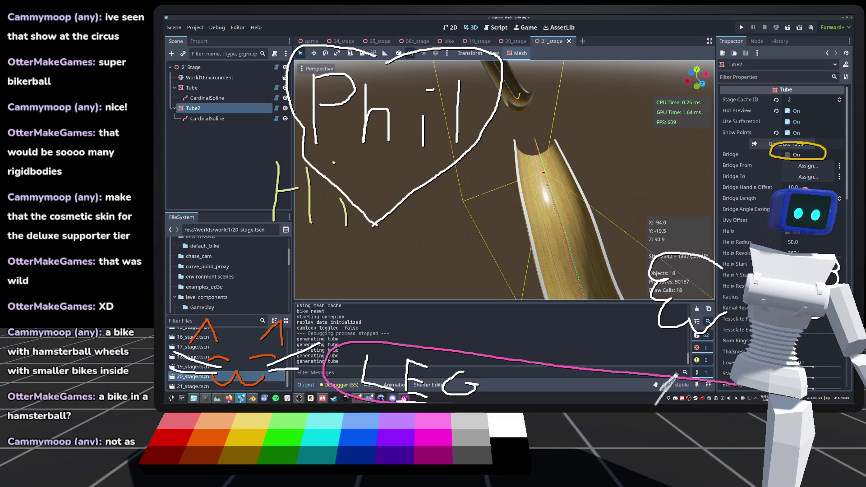
scroll(752, 199, "down", 3)
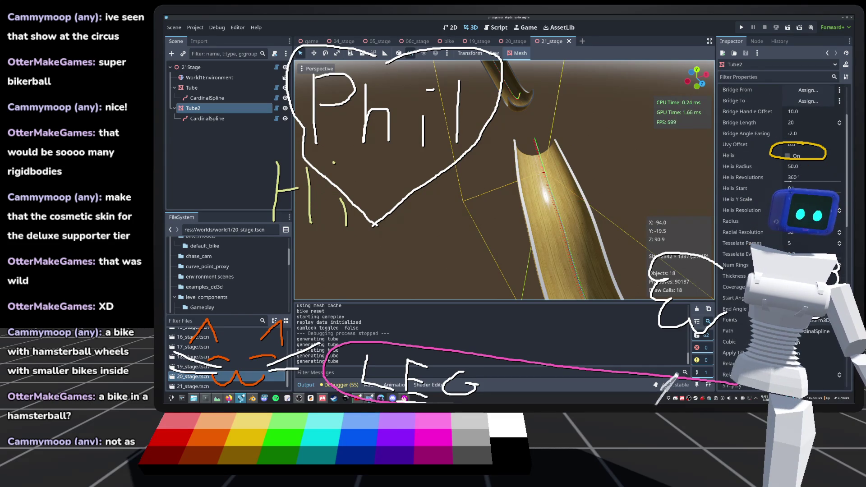
left_click(807, 221)
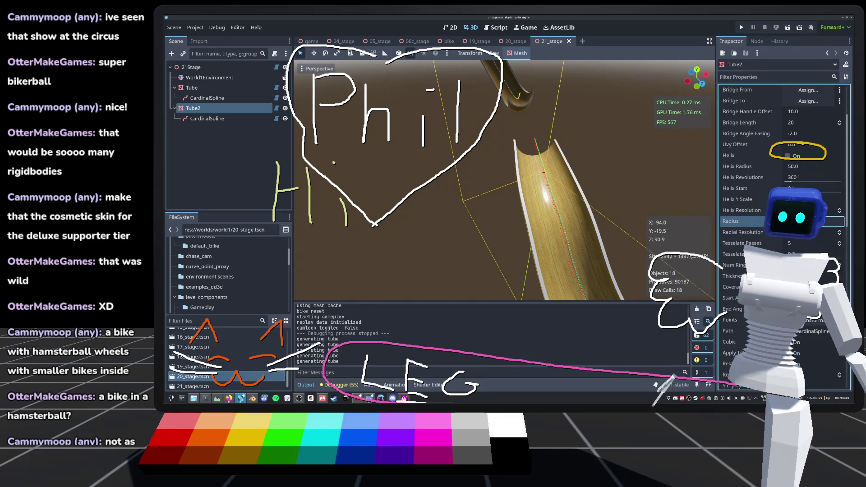
key("Return")
key("f")
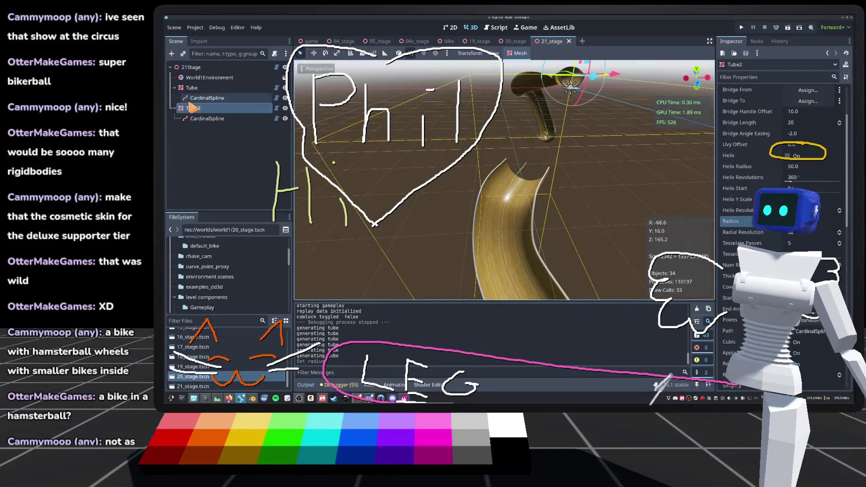
Select Tube2's CardinalSpline and drag one of its curve points to reshape the tube.
left_click(207, 119)
mouse_move(505, 205)
left_mouse_down()
mouse_move(480, 228)
mouse_move(514, 220)
left_mouse_up()
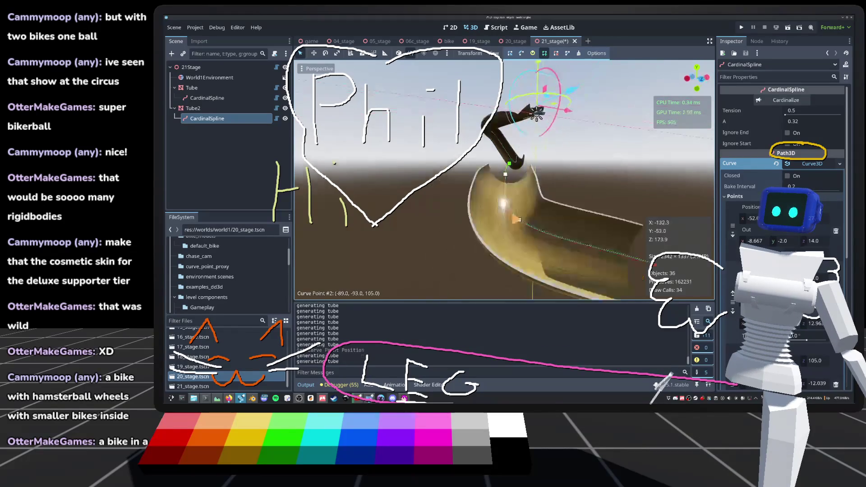
scroll(299, 242, "up", 3)
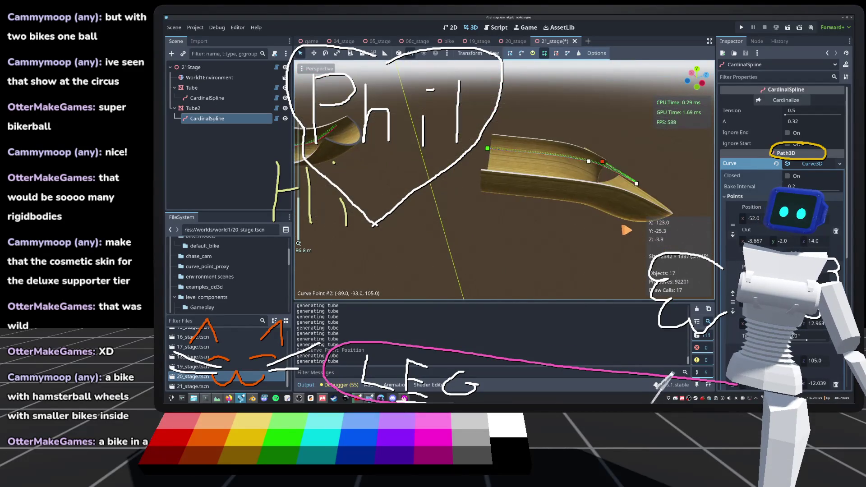
scroll(298, 243, "up", 5)
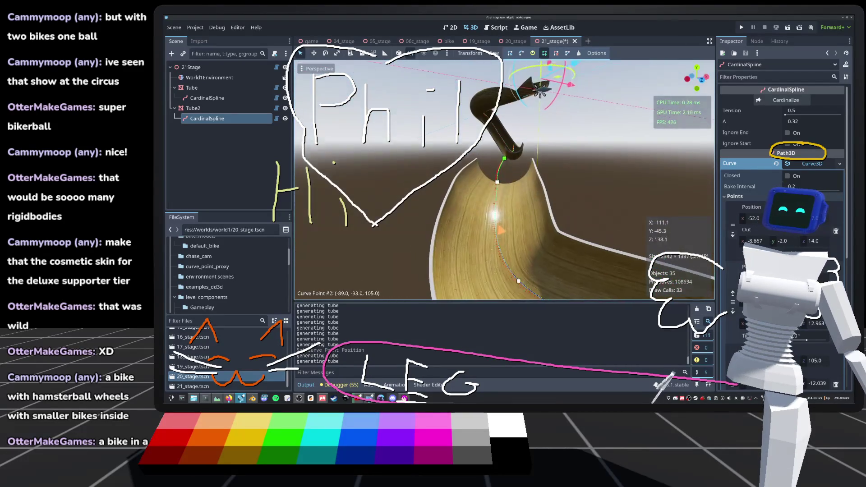
scroll(505, 179, "up", 3)
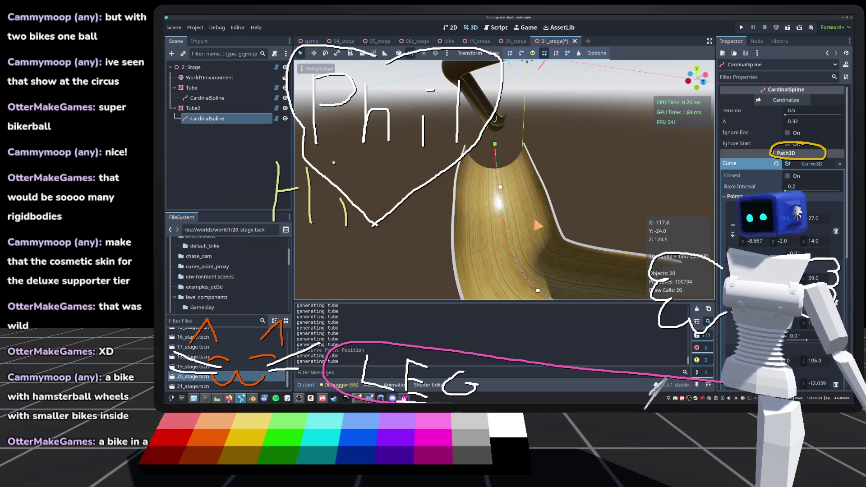
left_click_drag(553, 224, 541, 224)
scroll(541, 225, "down", 5)
scroll(558, 226, "down", 2)
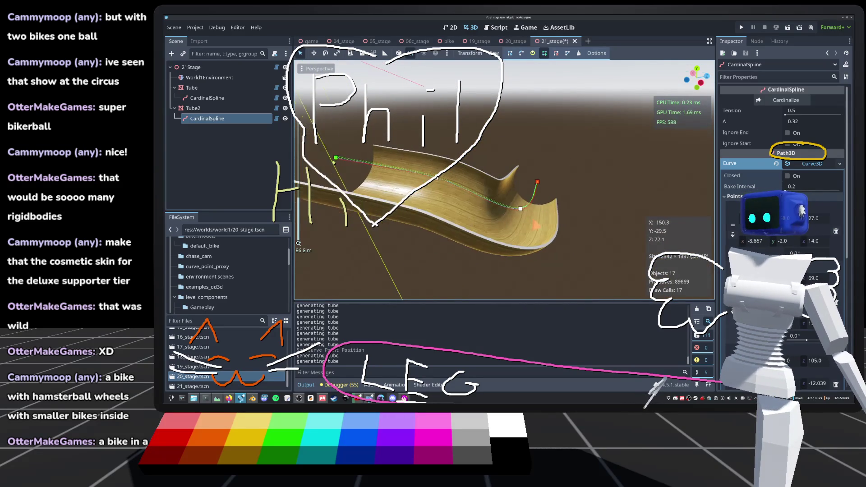
scroll(558, 226, "up", 6)
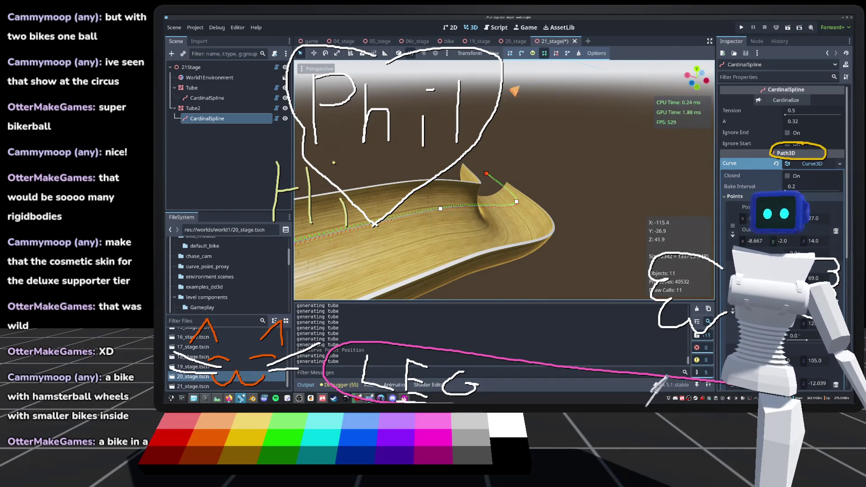
In tilt mode, twist the tube at spline points #1 and #3, then run the game.
left_click(543, 53)
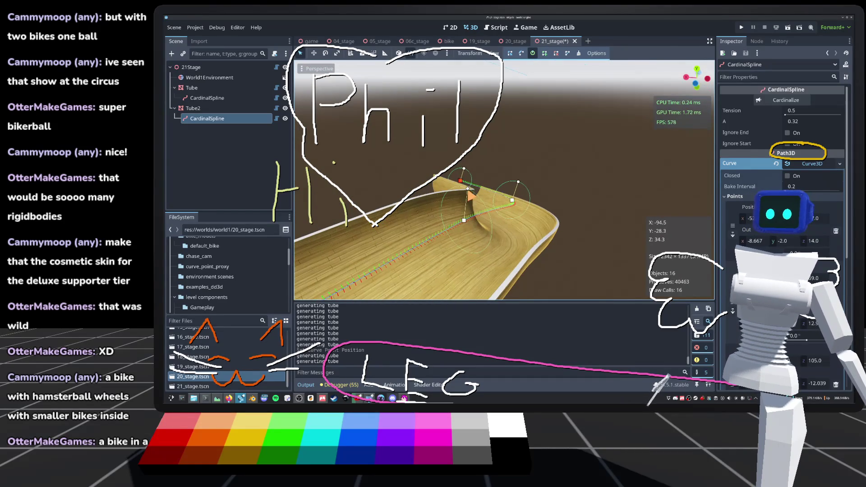
left_click_drag(471, 194, 518, 194)
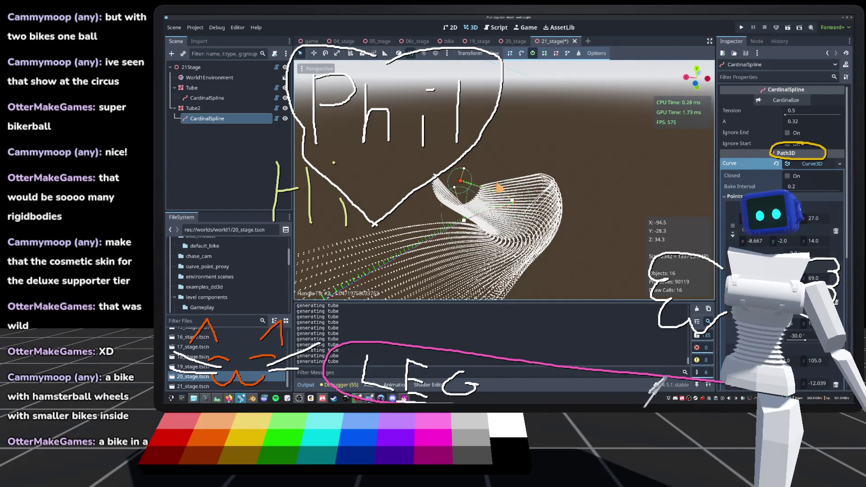
scroll(504, 180, "down", 5)
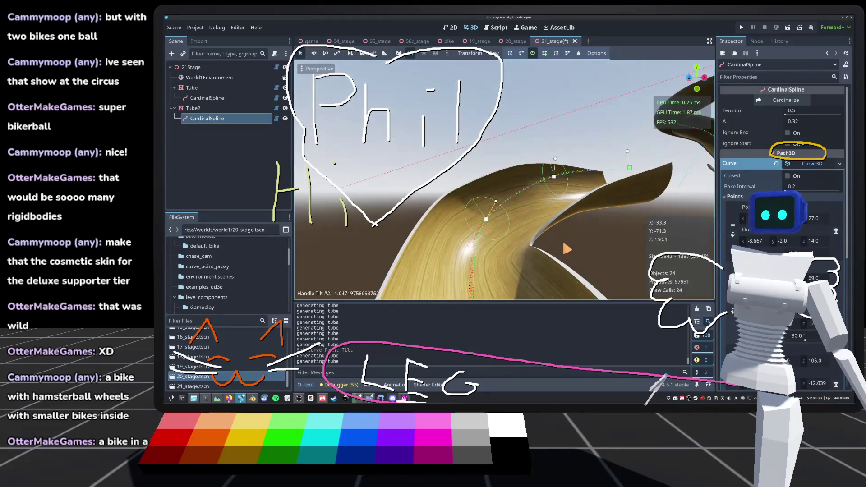
left_click_drag(471, 231, 500, 228)
scroll(503, 235, "up", 3)
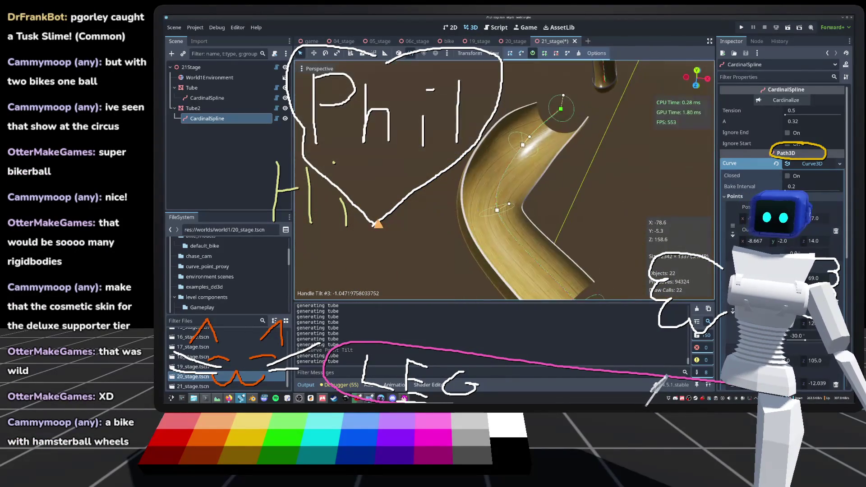
scroll(503, 180, "down", 5)
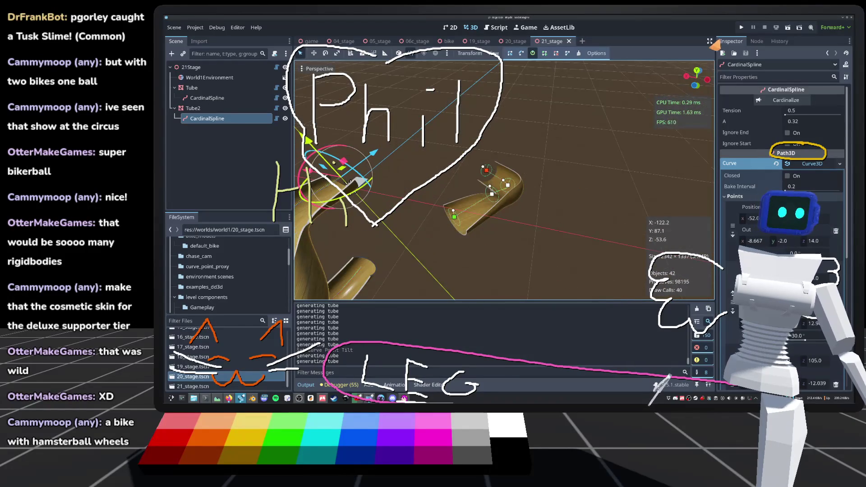
left_click(742, 28)
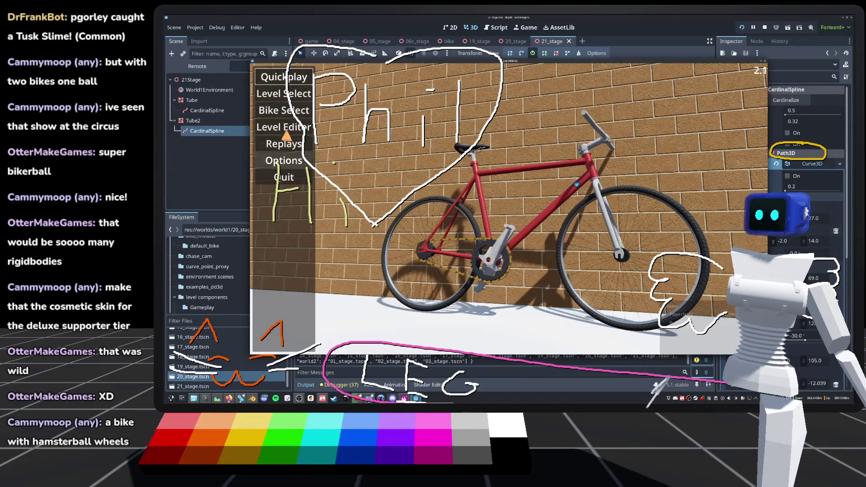
Load 21_stage from Level Select, ride the re-tilted tube, then stop the game with F8.
left_click(281, 92)
scroll(474, 293, "down", 5)
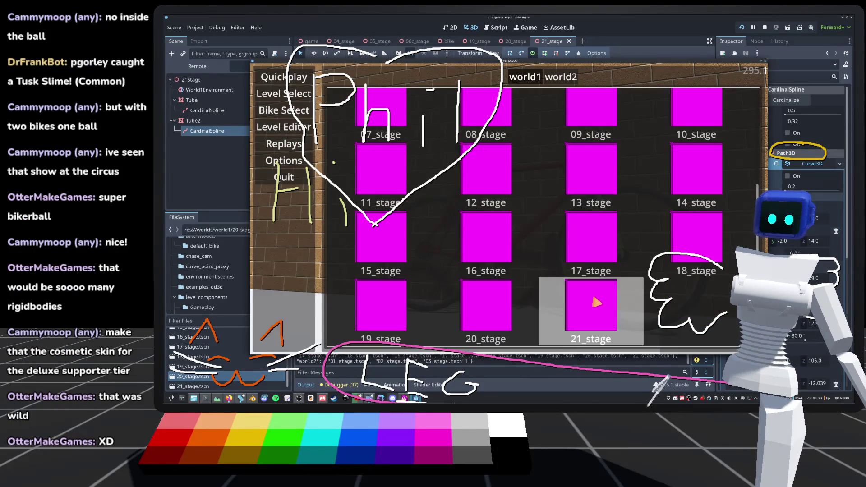
left_click(591, 302)
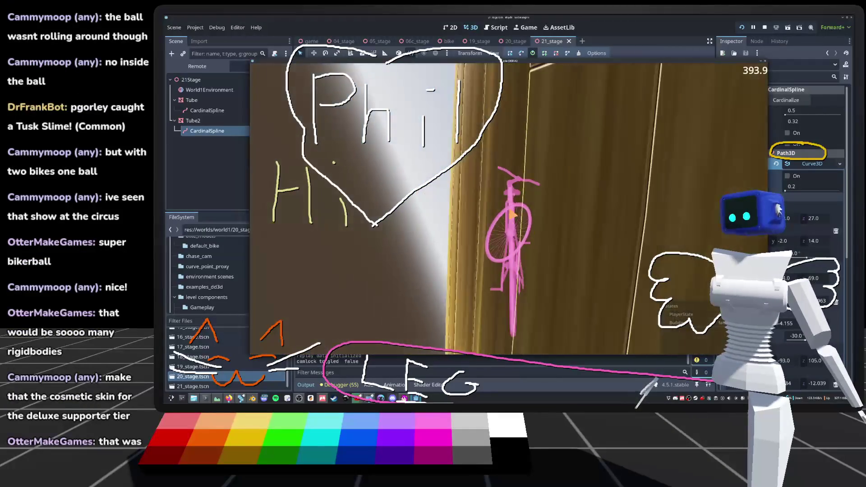
key("F8")
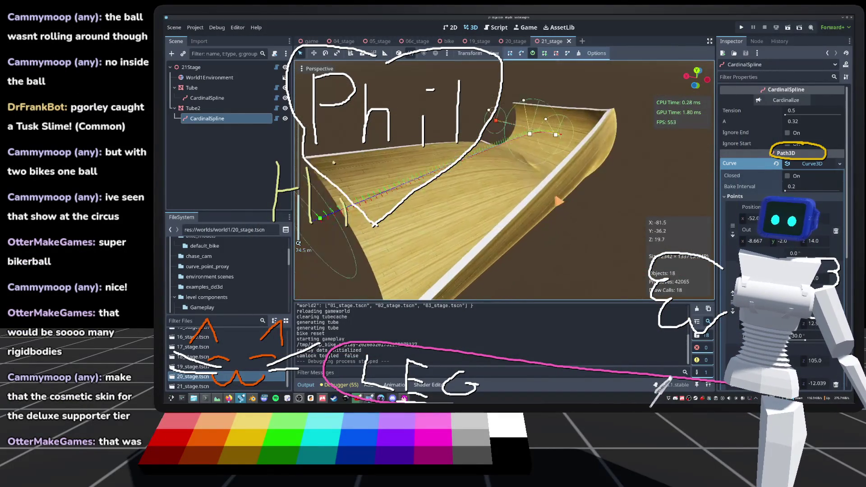
Drag one of the second tube's curve points to a new position.
left_click_drag(298, 243, 347, 224)
mouse_move(473, 135)
left_mouse_down()
mouse_move(519, 103)
mouse_move(518, 158)
mouse_move(519, 135)
left_mouse_up()
scroll(505, 179, "up", 2)
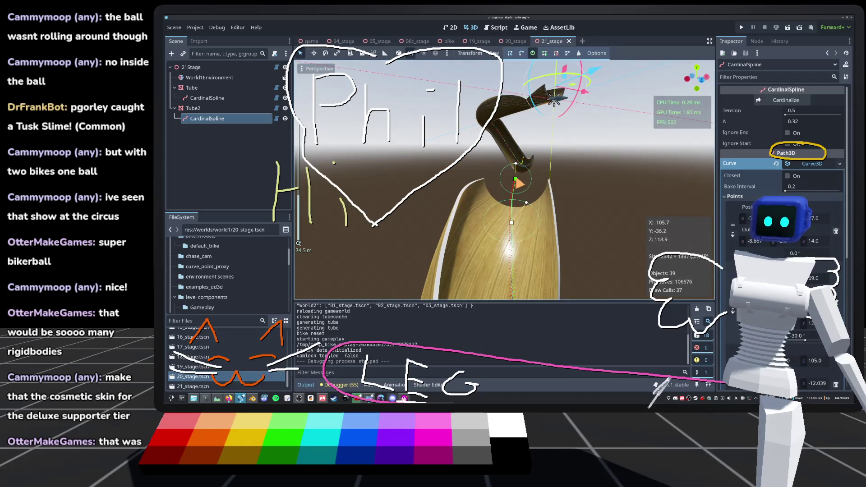
left_click_drag(515, 179, 451, 203)
mouse_move(519, 158)
left_mouse_down()
mouse_move(519, 135)
mouse_move(541, 149)
mouse_move(592, 121)
mouse_move(624, 83)
left_mouse_up()
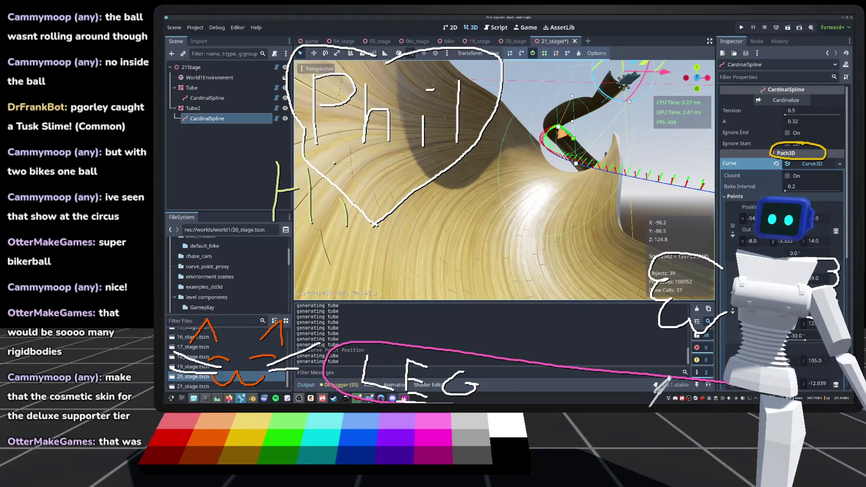
Reposition another Tube2 curve point, save 21_stage, and run the project.
left_click(193, 108)
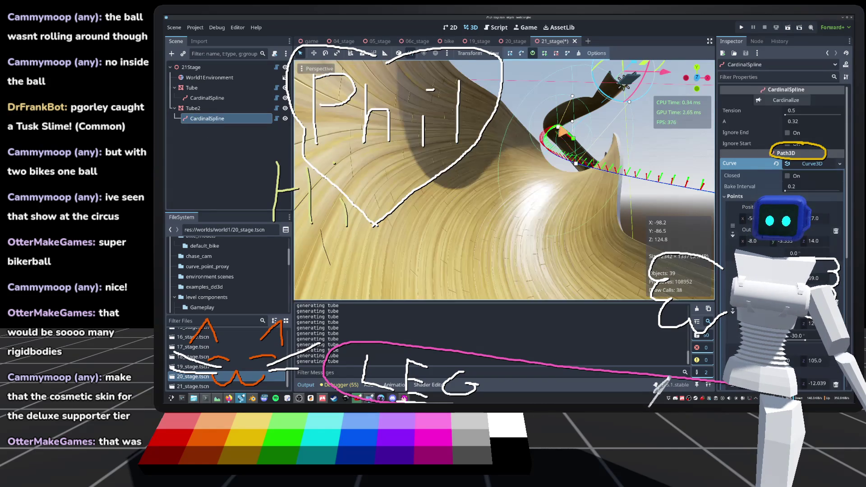
left_click_drag(573, 138, 557, 132)
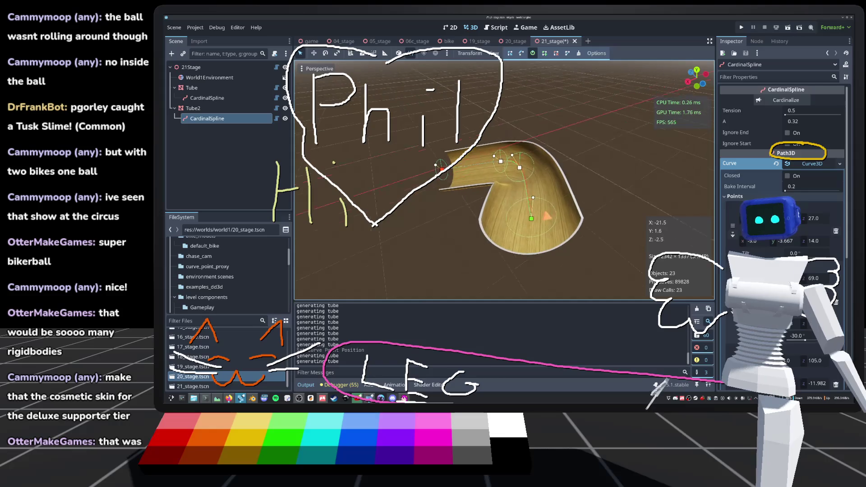
key("ctrl+s")
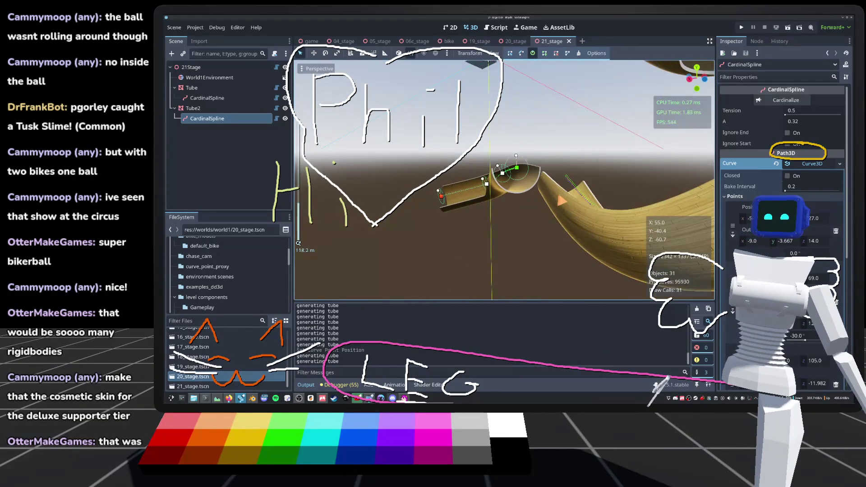
left_click(741, 28)
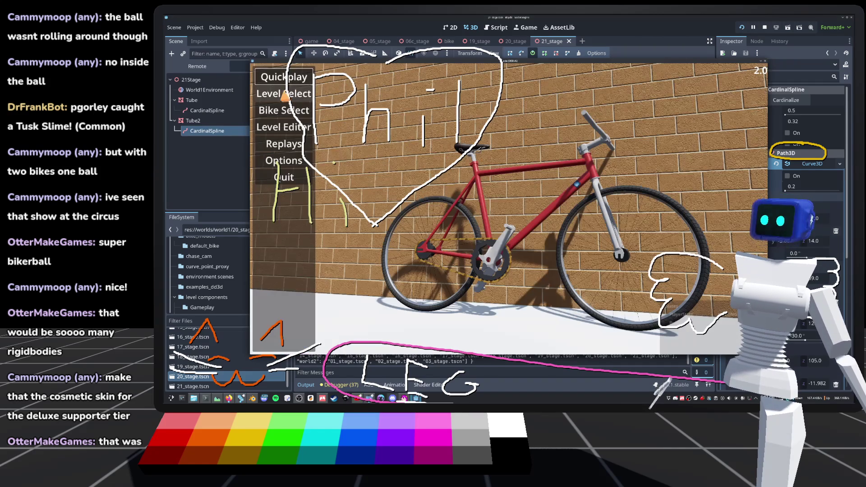
Load 21_stage from Level Select, unlock the camera with C, ride the tube, then stop with F8.
left_click(293, 94)
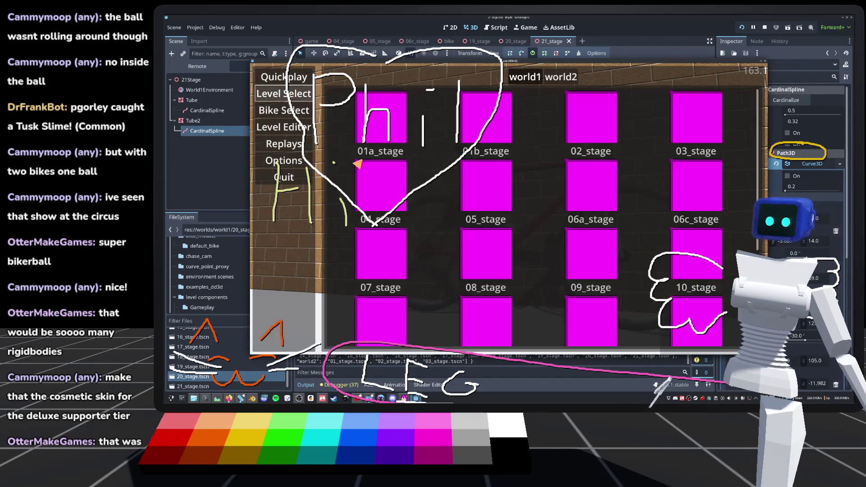
scroll(625, 286, "down", 5)
left_click(539, 302)
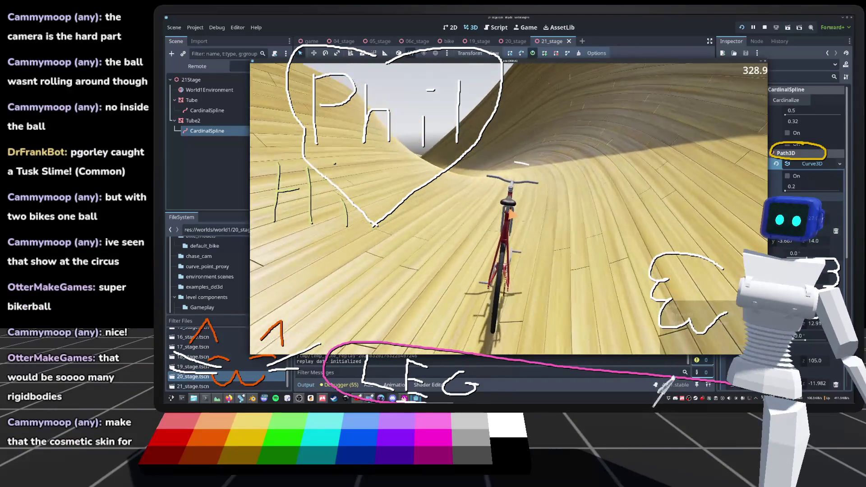
key("c")
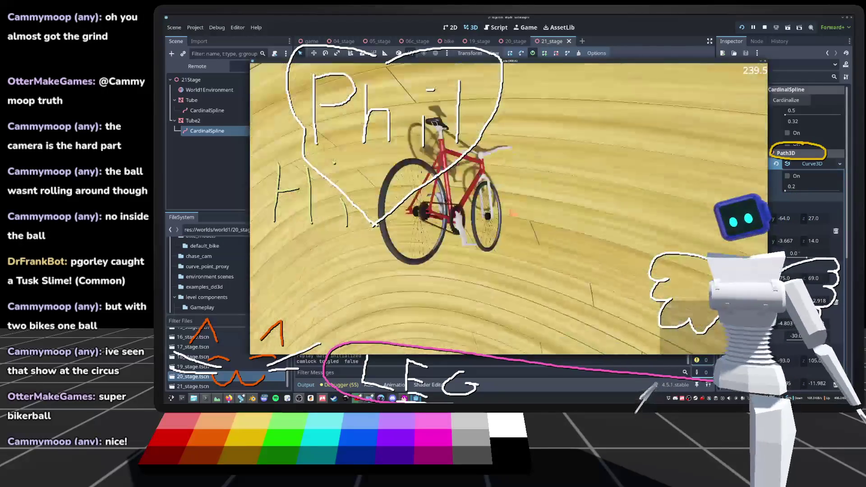
key("F8")
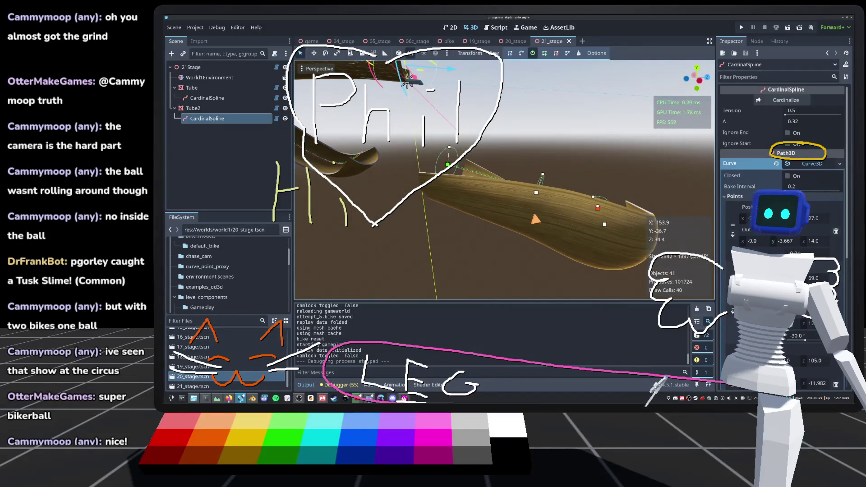
Look over the second tube, then switch to the bike scene and orbit around the Default Bike model.
left_click_drag(463, 163, 553, 201)
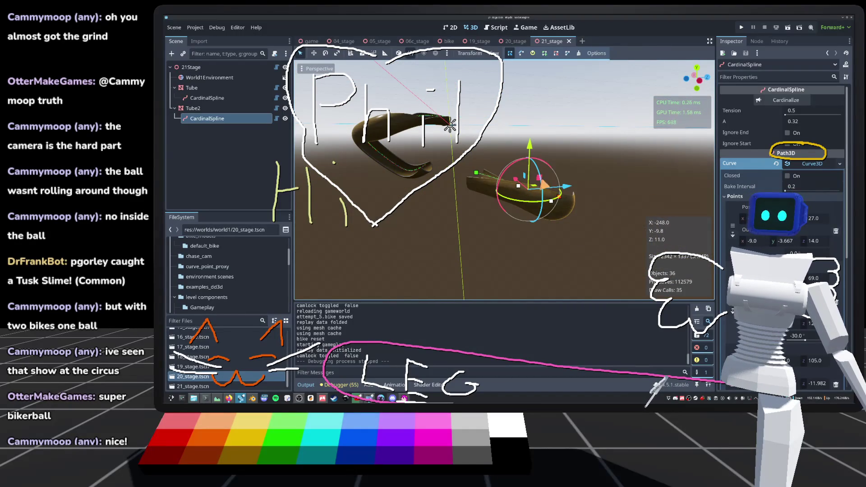
mouse_move(450, 126)
left_mouse_down()
mouse_move(428, 144)
mouse_move(449, 127)
mouse_move(497, 122)
mouse_move(485, 223)
left_mouse_up()
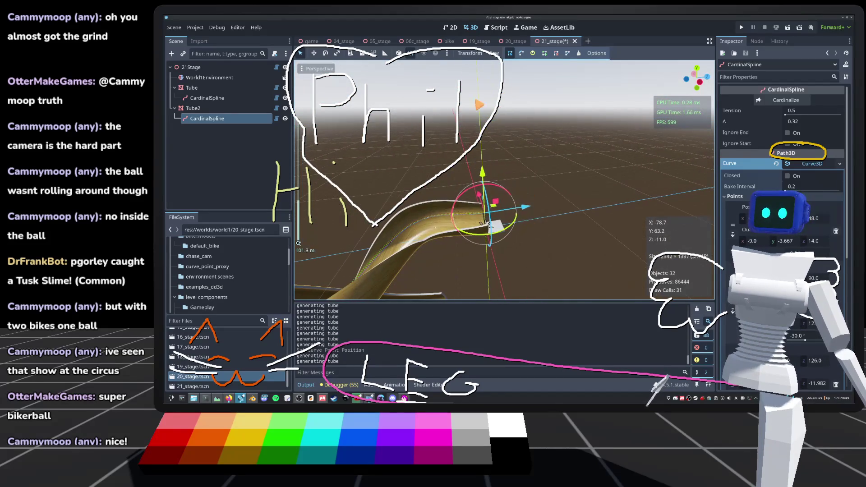
left_click(449, 41)
mouse_move(610, 255)
left_mouse_down()
mouse_move(532, 255)
mouse_move(532, 228)
left_mouse_up()
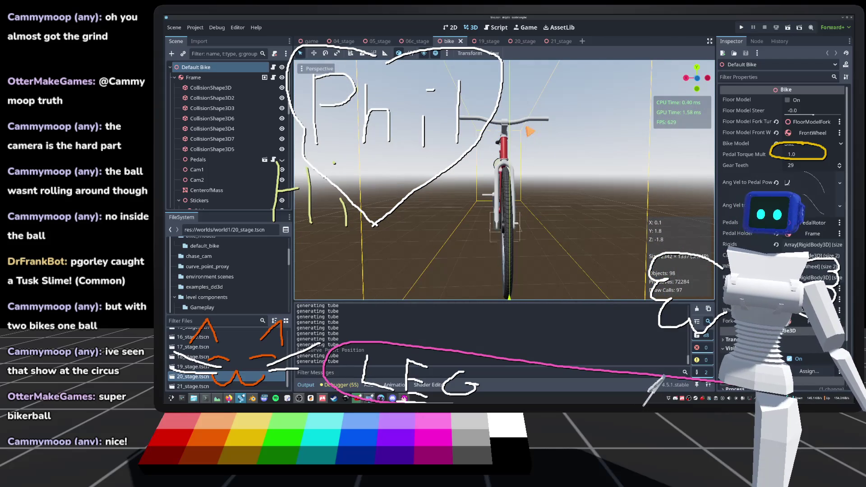
left_click_drag(540, 144, 507, 142)
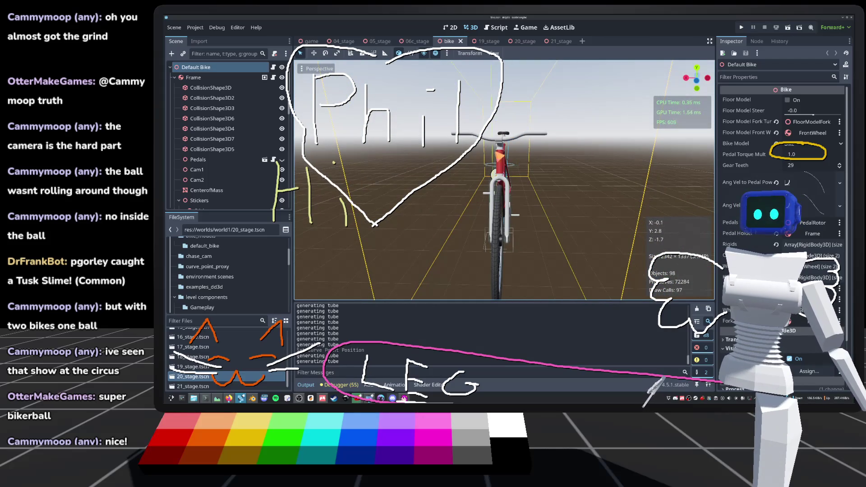
left_click_drag(527, 123, 502, 62)
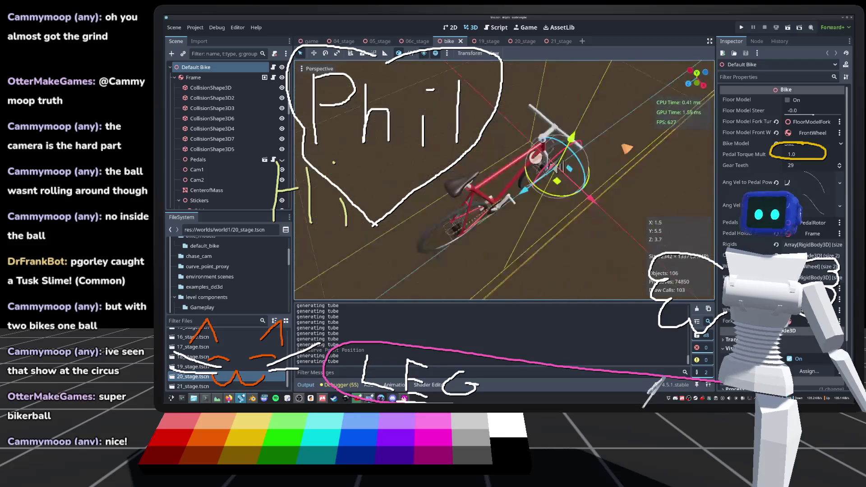
Return to the 21_stage scene, orbit around the tube, and run the project again.
left_click(562, 41)
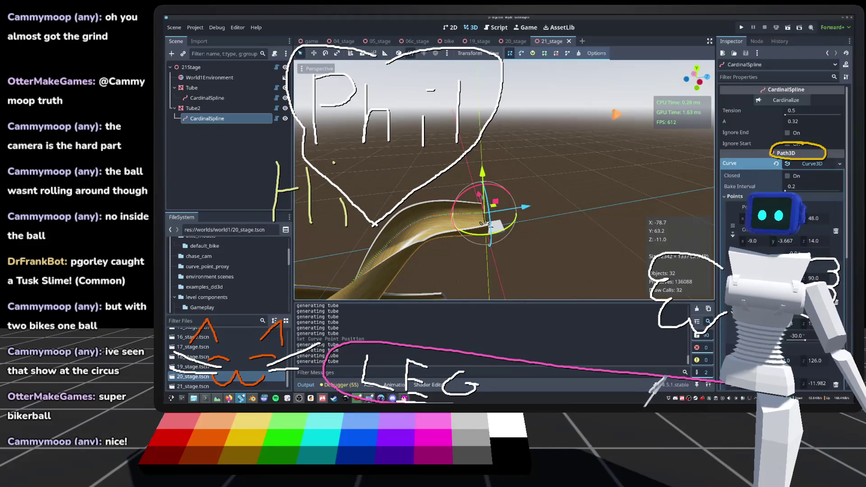
mouse_move(562, 150)
left_mouse_down()
mouse_move(555, 149)
mouse_move(641, 171)
mouse_move(559, 173)
left_mouse_up()
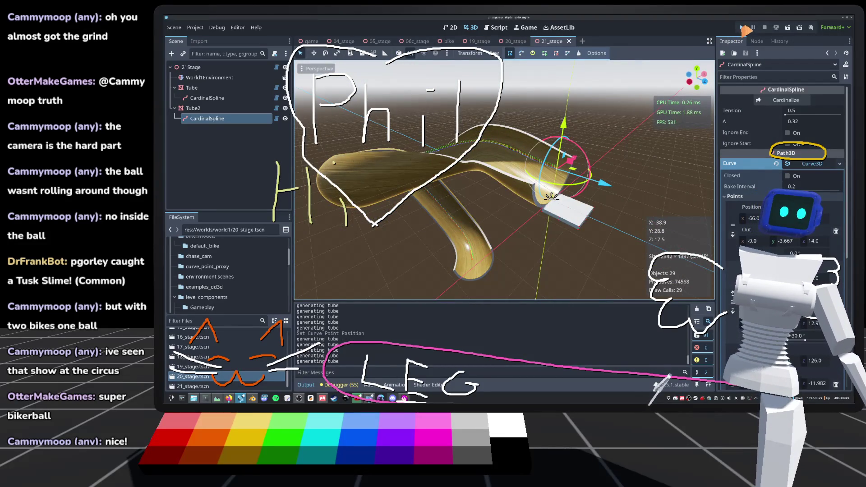
left_click(744, 28)
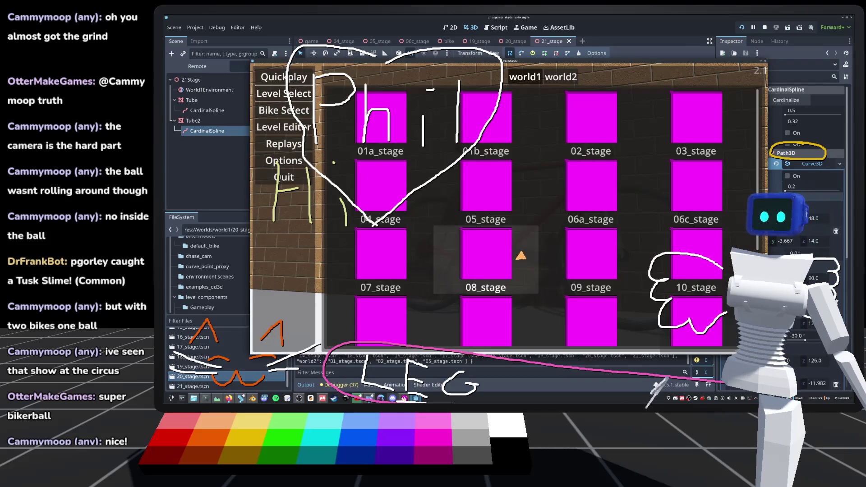
Load 21_stage from the Level Select grid and unlock the camera to follow the bike.
scroll(521, 255, "down", 3)
left_click(605, 299)
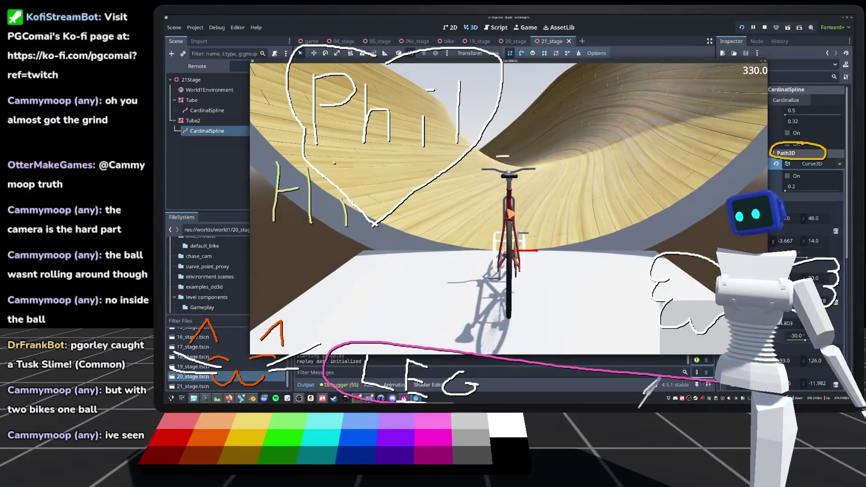
key("c")
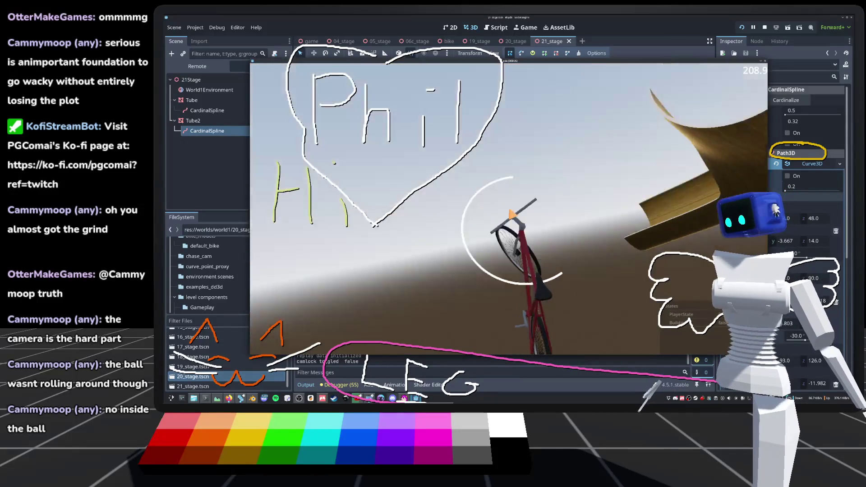
Reset the bike to the tube start twice with R after it falls.
key("r")
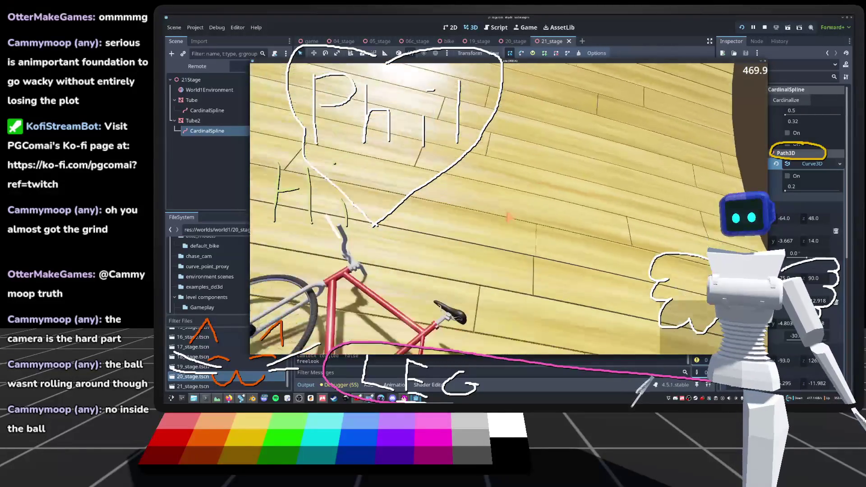
key("r")
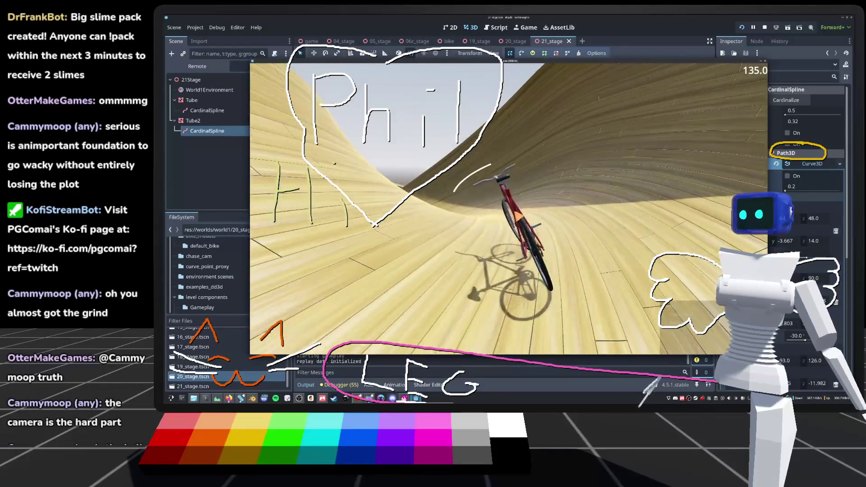
Stop the running game with F8 to return to the 21_stage editor.
key("F8")
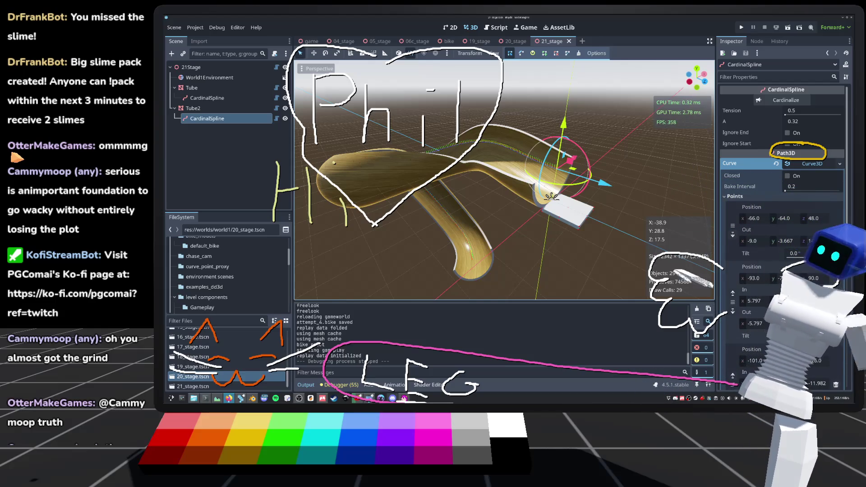
key("F6")
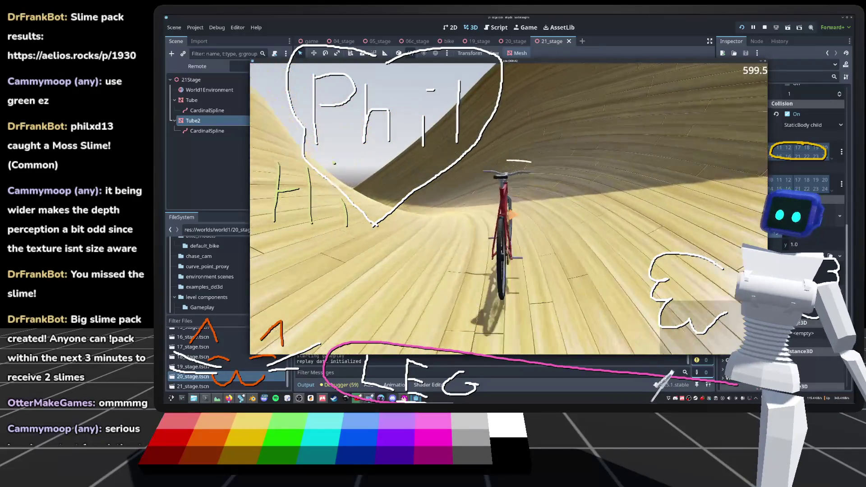
key("c")
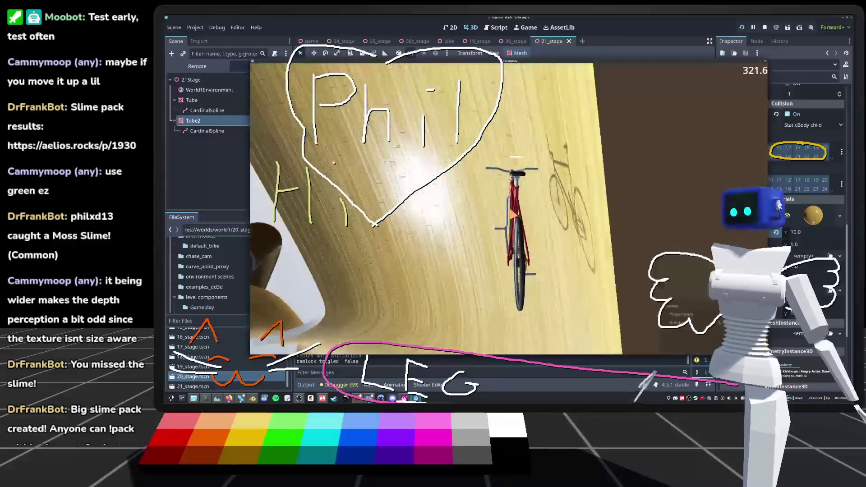
key("F8")
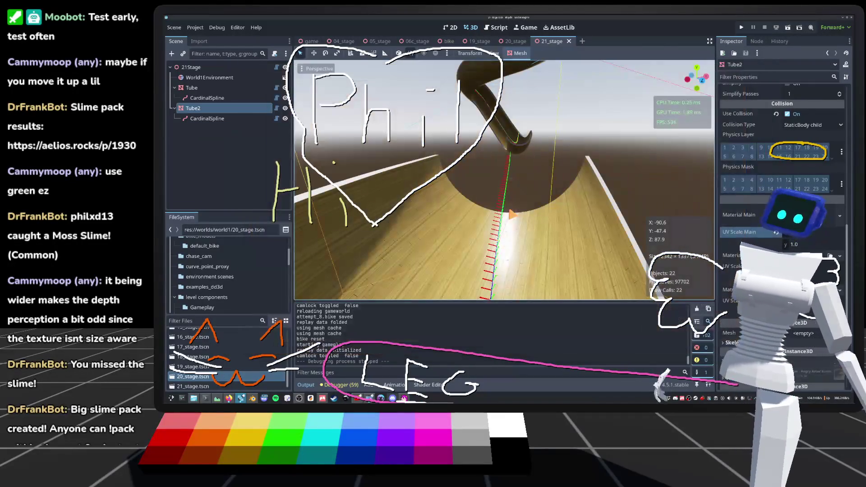
Raise a curve point on Tube2's CardinalSpline 10 units, then save and launch the game with F5.
key("f")
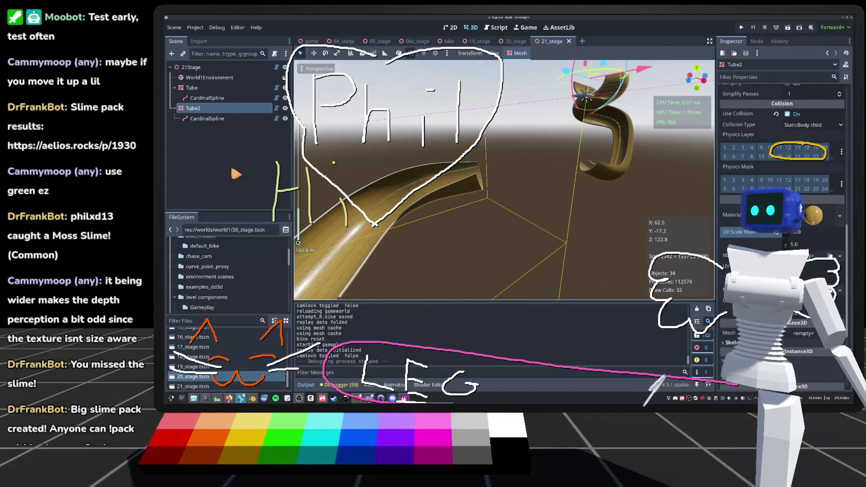
left_click(210, 119)
key("f")
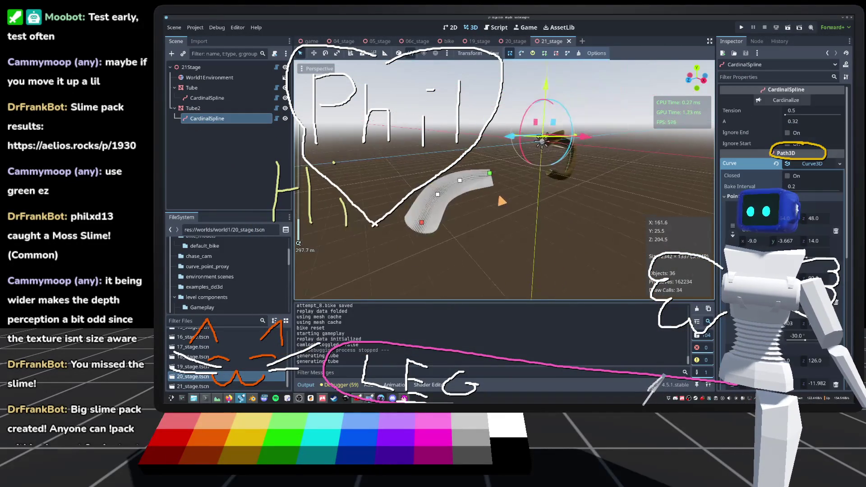
key("f")
mouse_move(460, 156)
left_mouse_down()
mouse_move(464, 147)
mouse_move(586, 186)
mouse_move(465, 151)
left_mouse_up()
left_click_drag(587, 181, 559, 162)
key("F5")
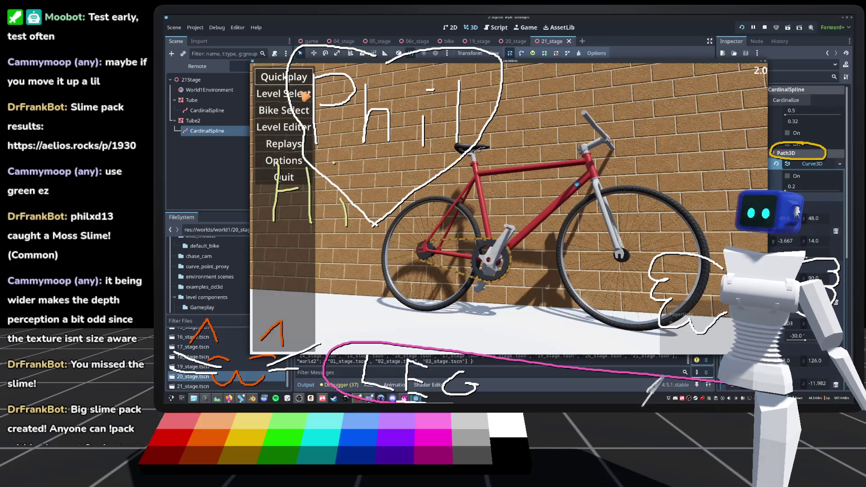
Open Level Select, scroll the stage grid, and load 21_stage.
left_click(282, 93)
scroll(415, 255, "down", 3)
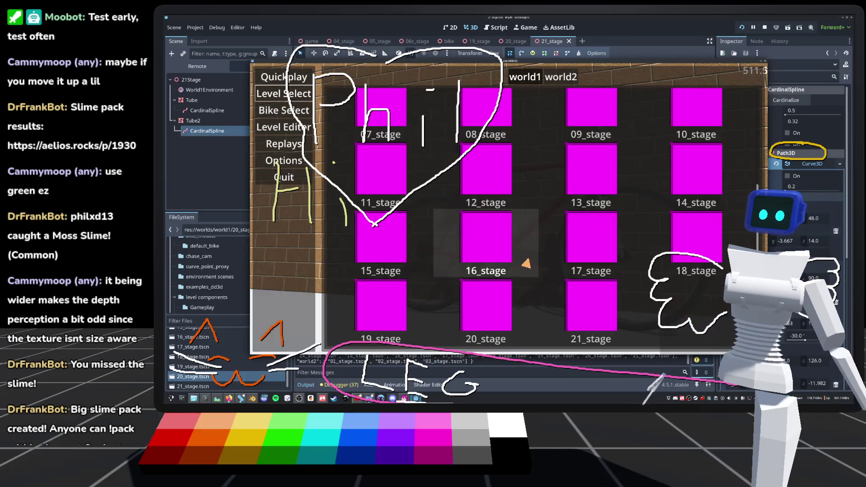
left_click(612, 306)
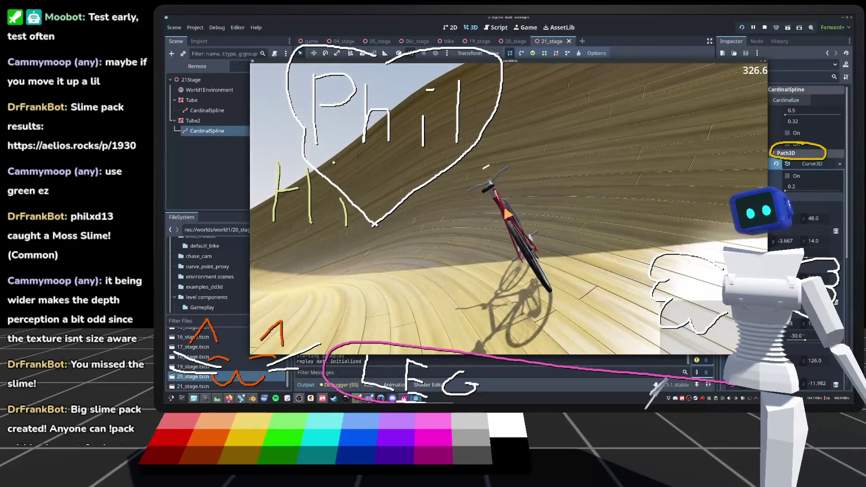
Ride the tube several times, toggling camera lock and resetting with R, then pause with Escape.
key("c")
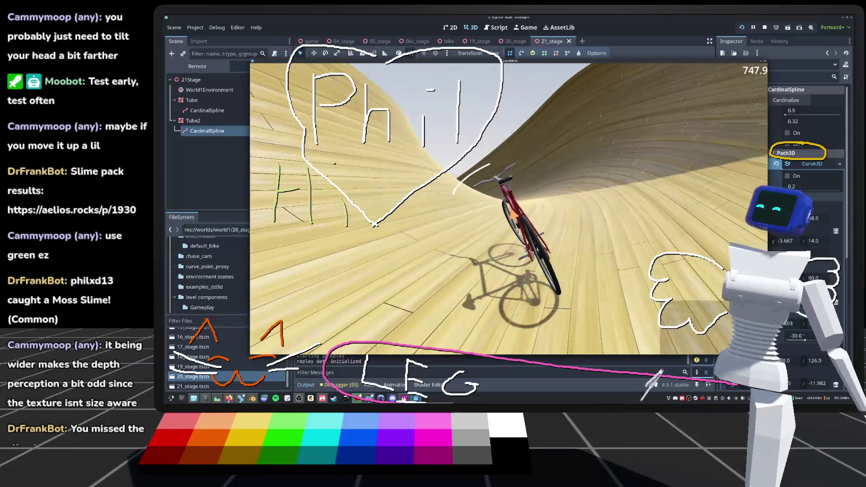
key("r")
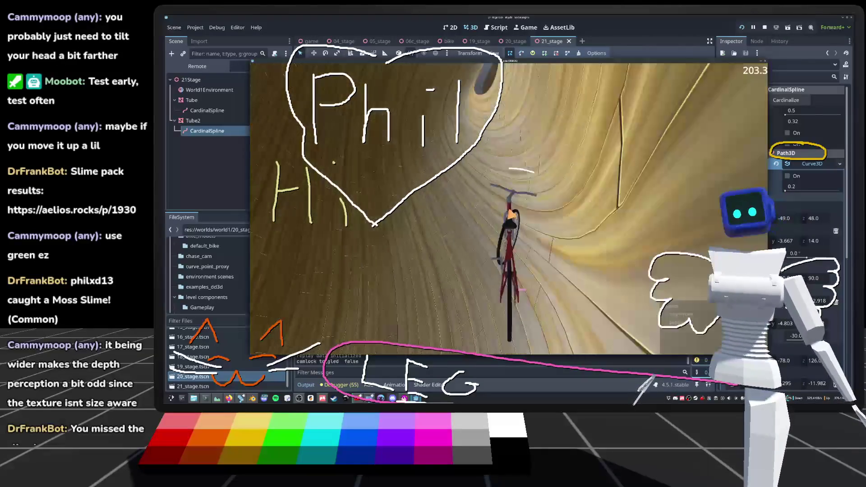
key("r")
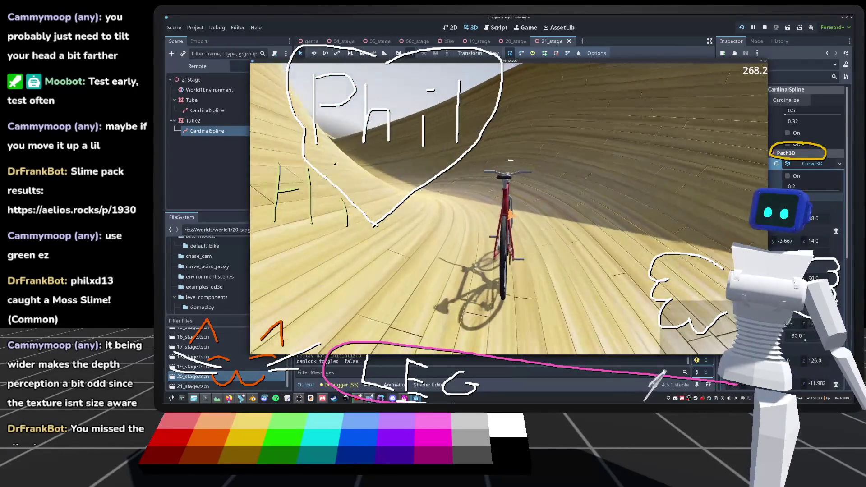
key("c")
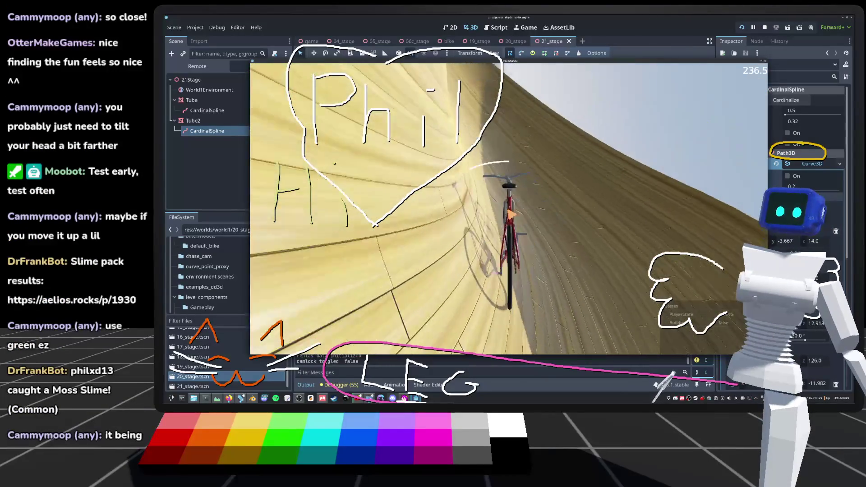
key("r")
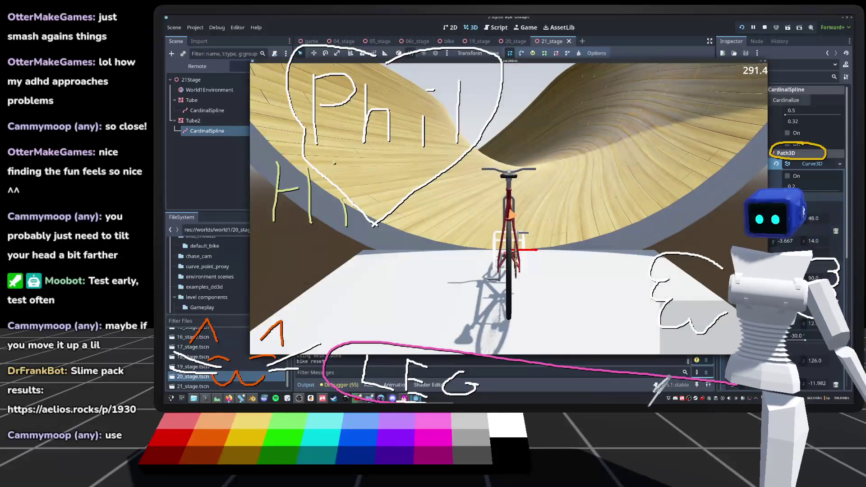
key("Escape")
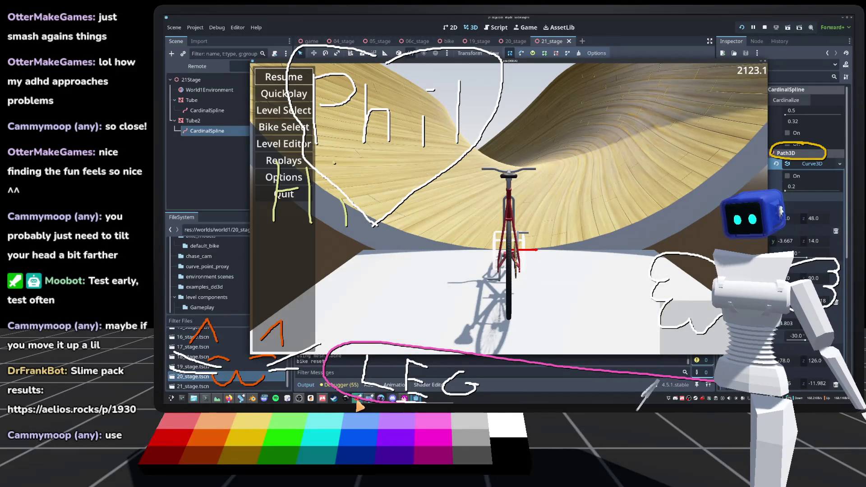
left_click(358, 399)
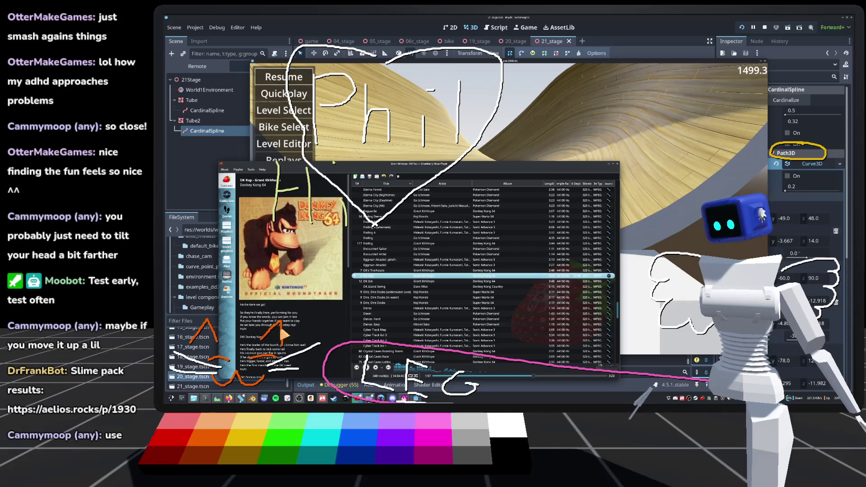
scroll(256, 296, "down", 2)
scroll(255, 294, "up", 2)
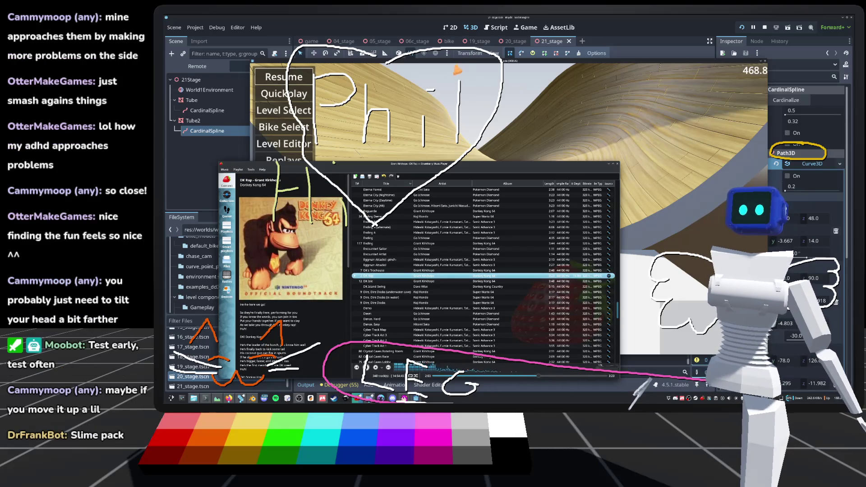
left_click(468, 66)
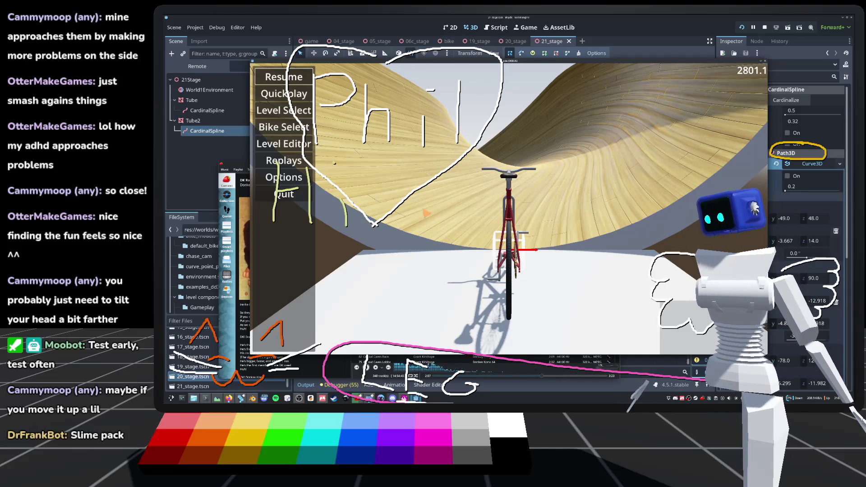
left_click(284, 77)
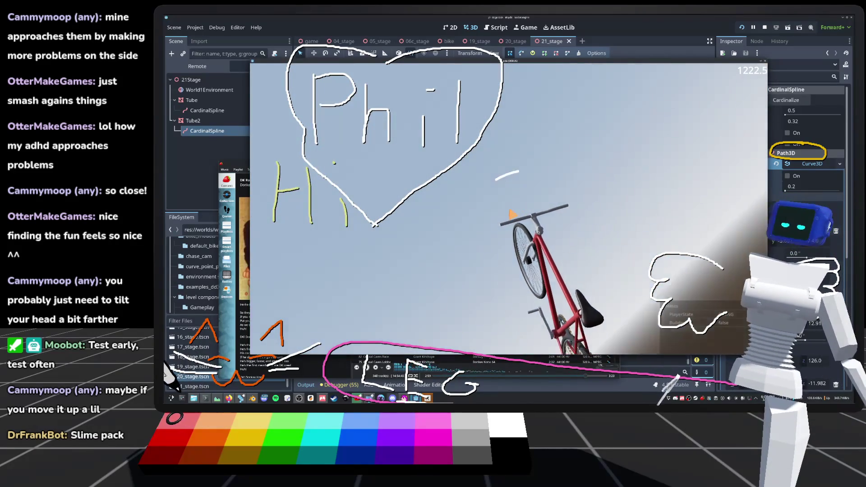
Stop the playtest with F8 to return to the 21_stage 3D editor.
key("F8")
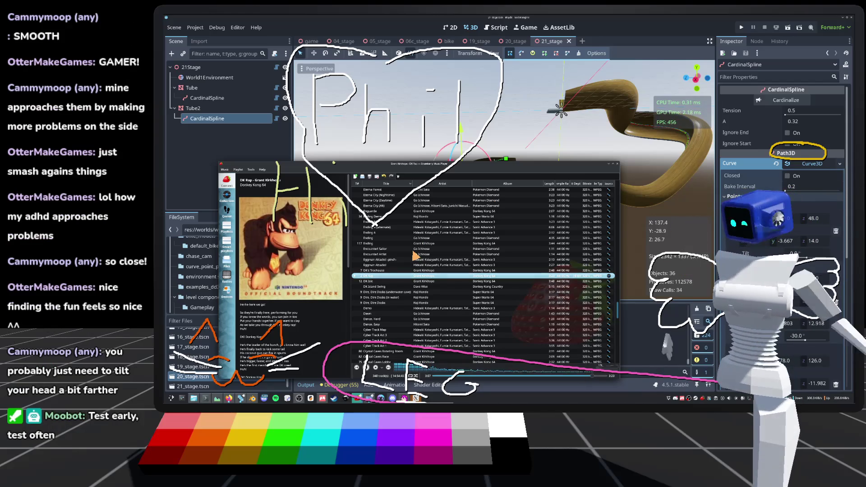
key("ctrl+s")
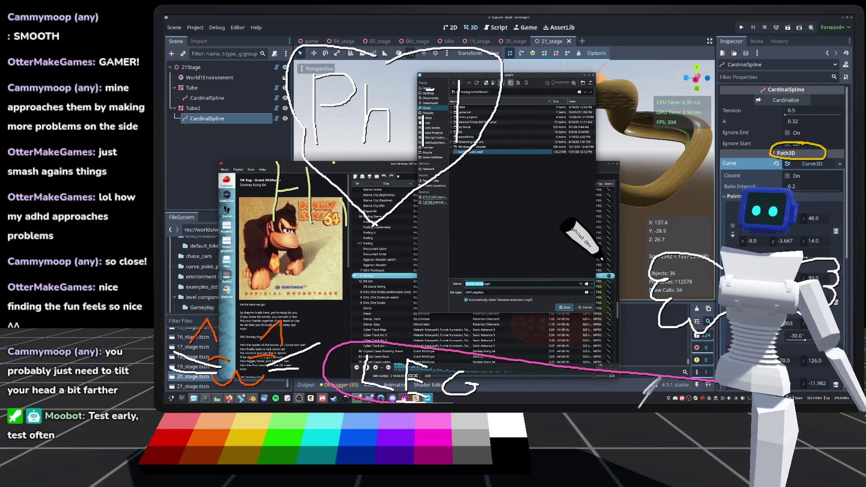
key("Return")
key("alt+Tab")
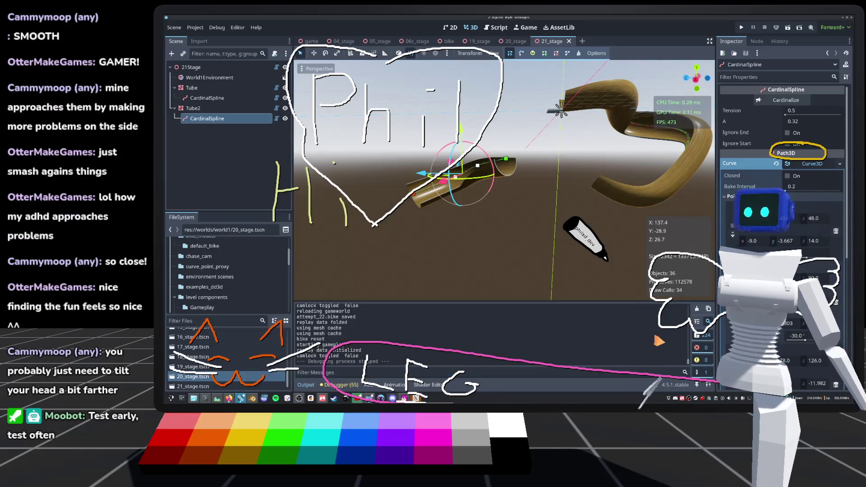
key("w")
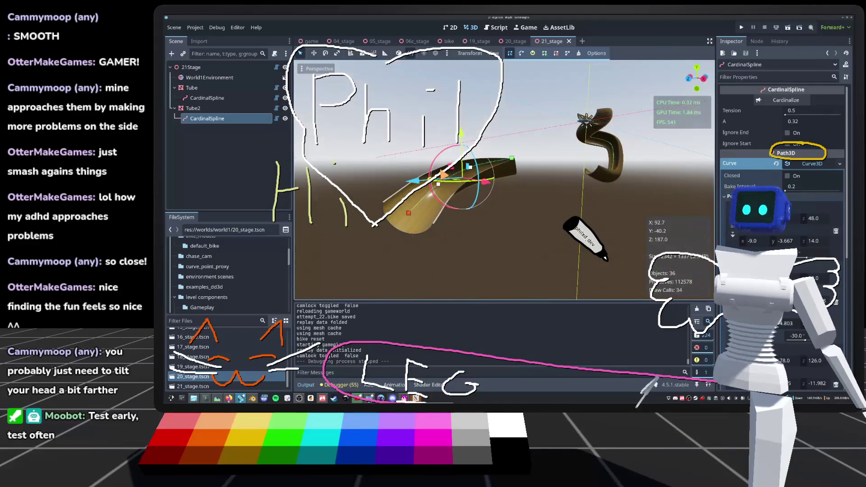
key("w")
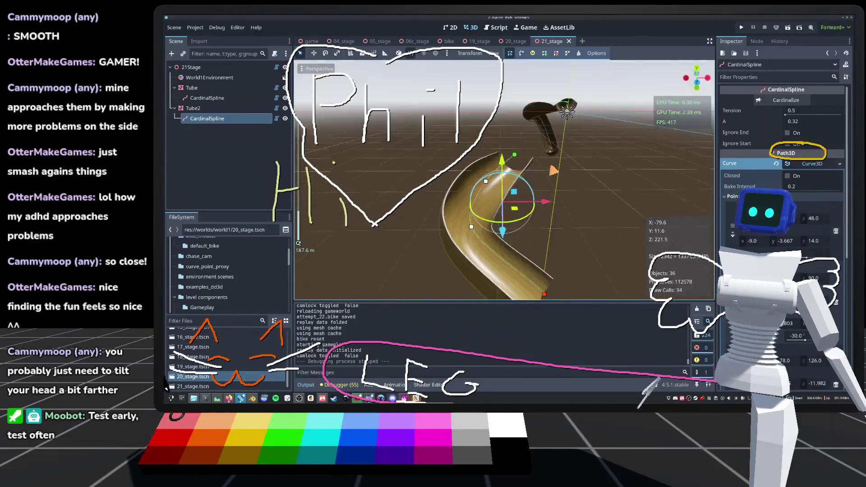
key("w")
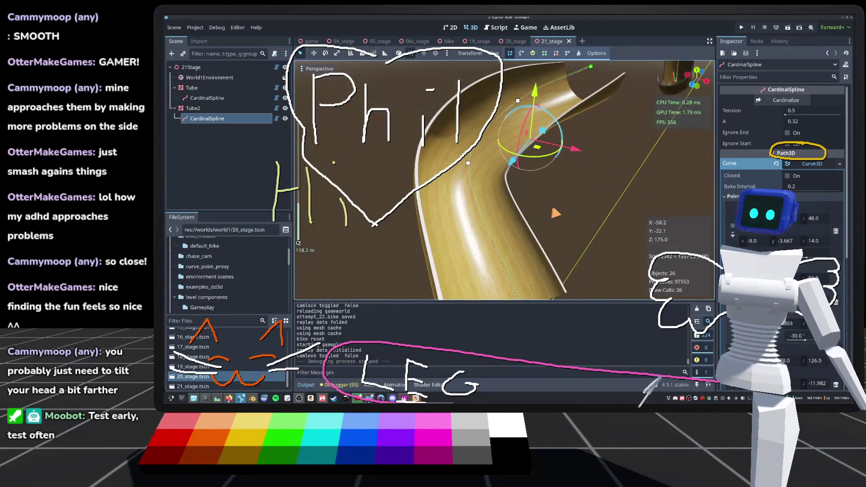
key("w")
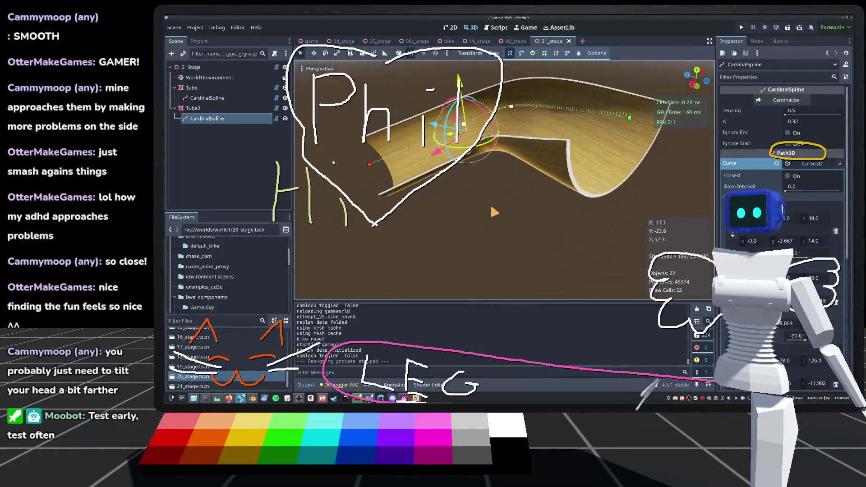
key("w")
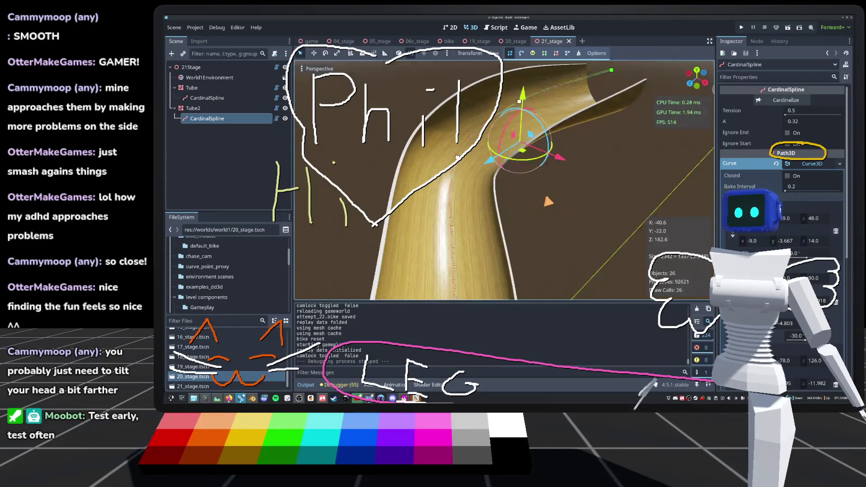
key("s")
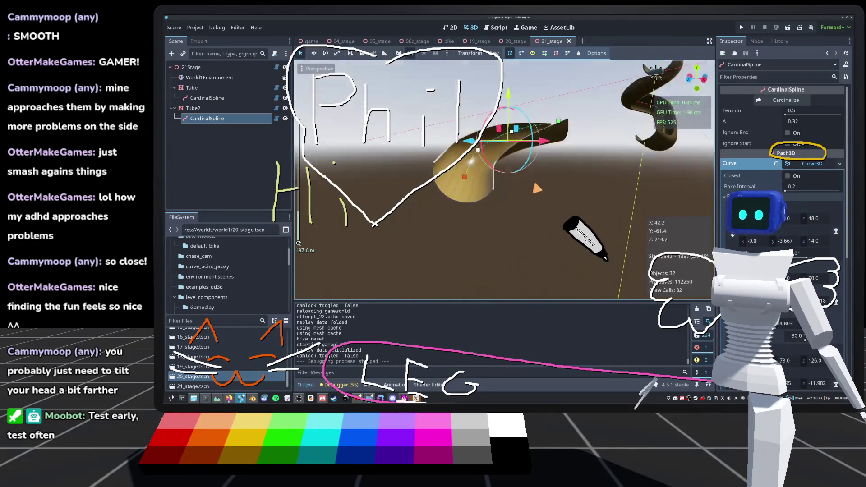
key("d")
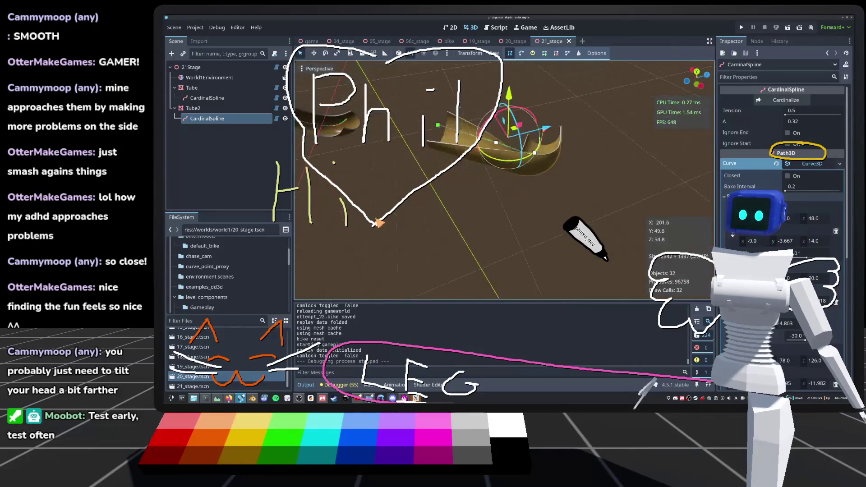
key("w")
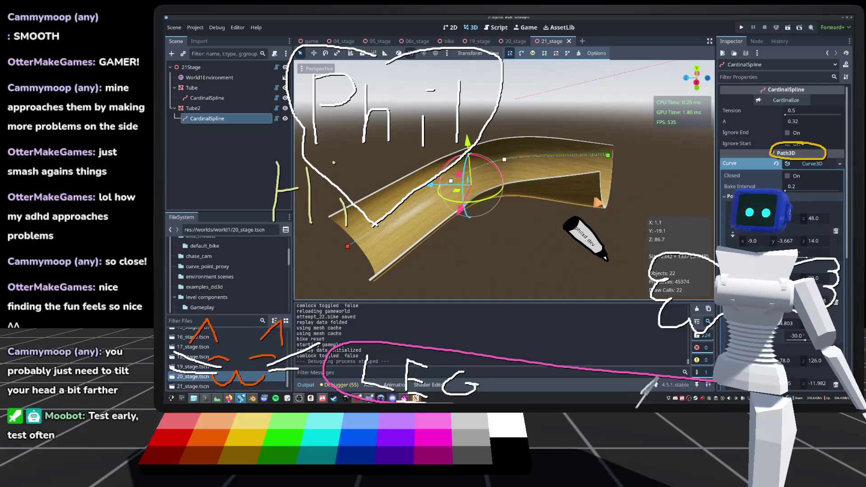
scroll(504, 180, "up", 3)
scroll(505, 180, "up", 3)
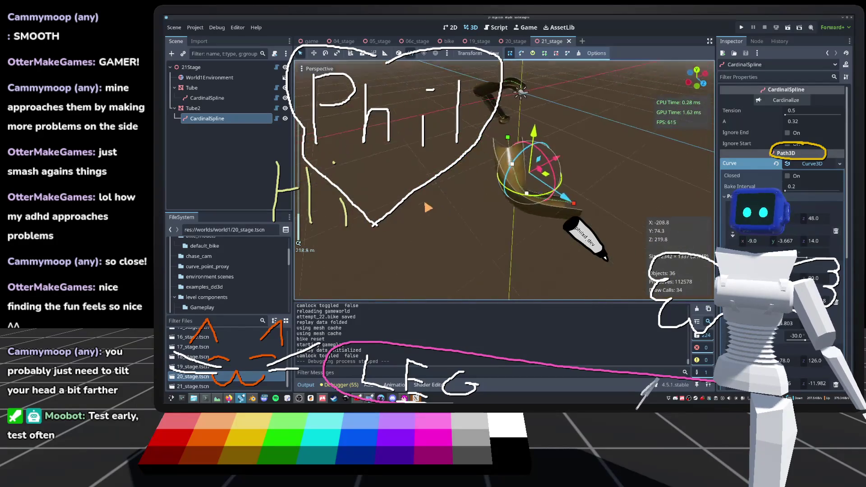
scroll(505, 181, "up", 3)
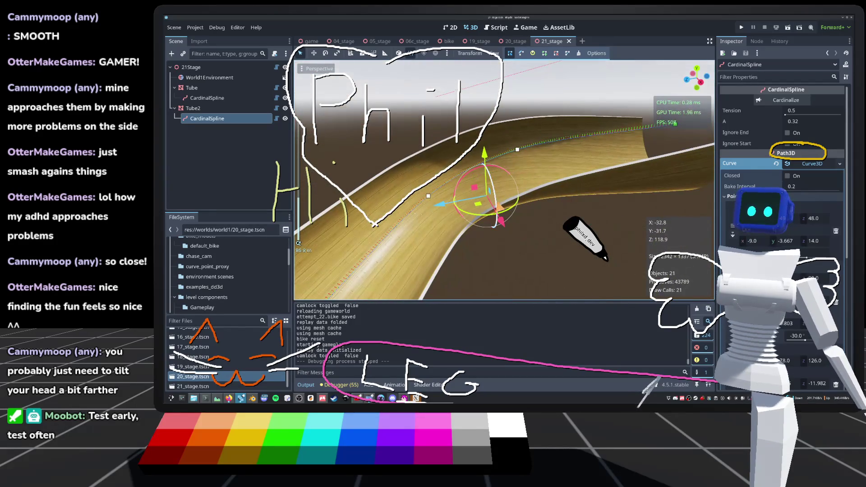
scroll(299, 244, "down", 3)
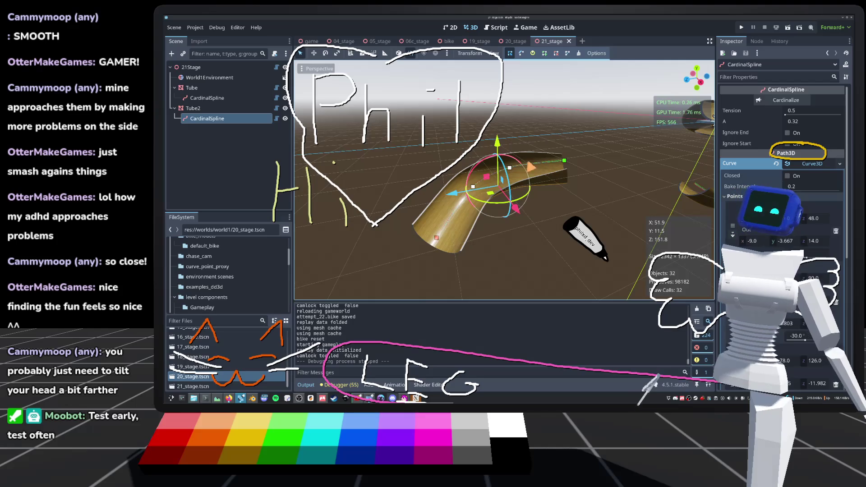
scroll(505, 181, "down", 1)
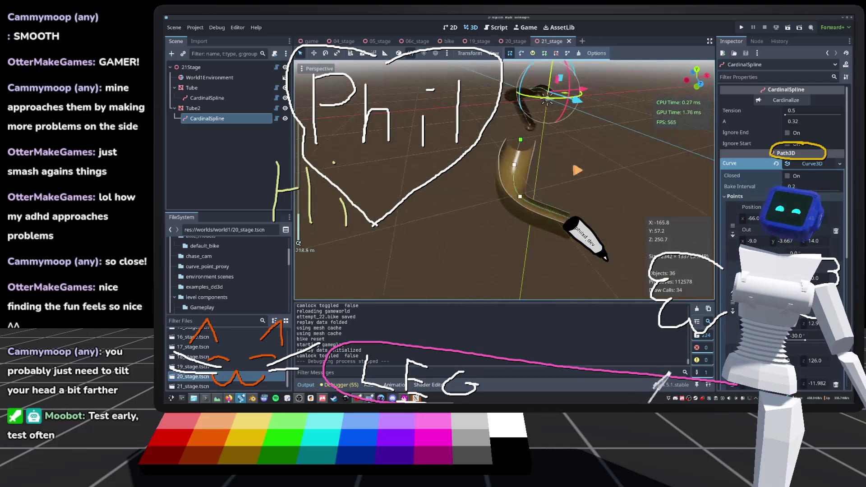
scroll(504, 181, "up", 2)
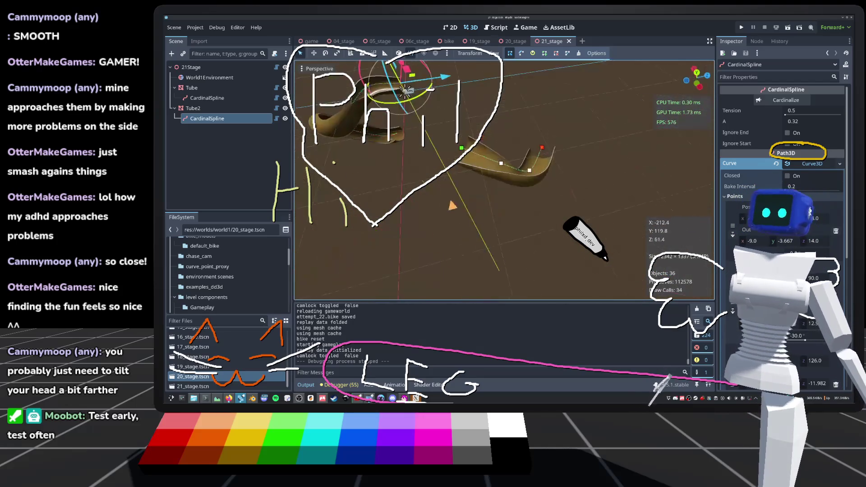
scroll(505, 180, "up", 3)
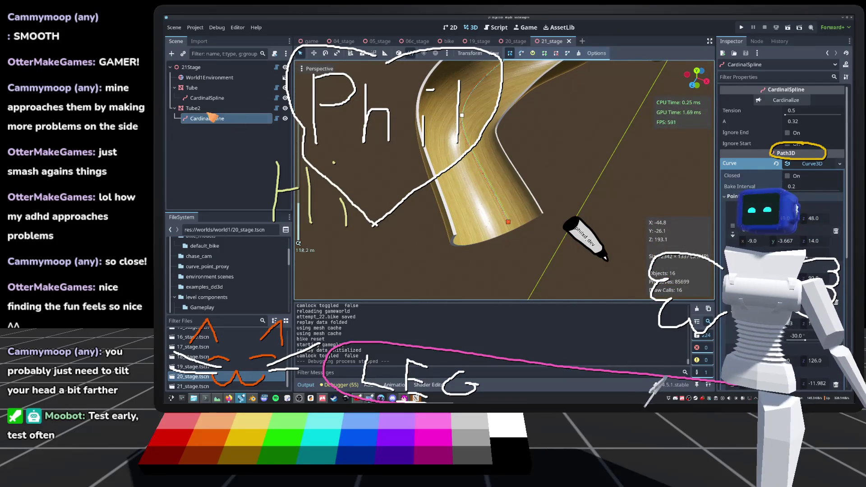
left_click(191, 67)
left_click(183, 54)
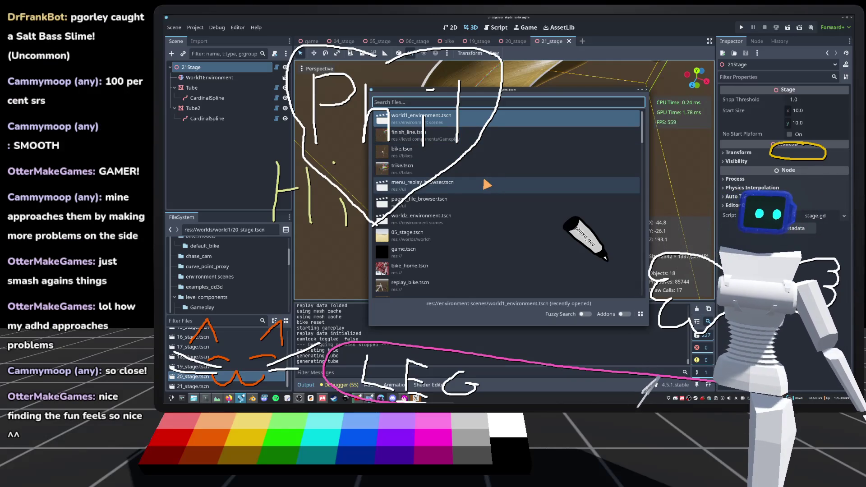
Add finish_line.tscn as a FinishLine child instance under 21Stage.
double_click(487, 134)
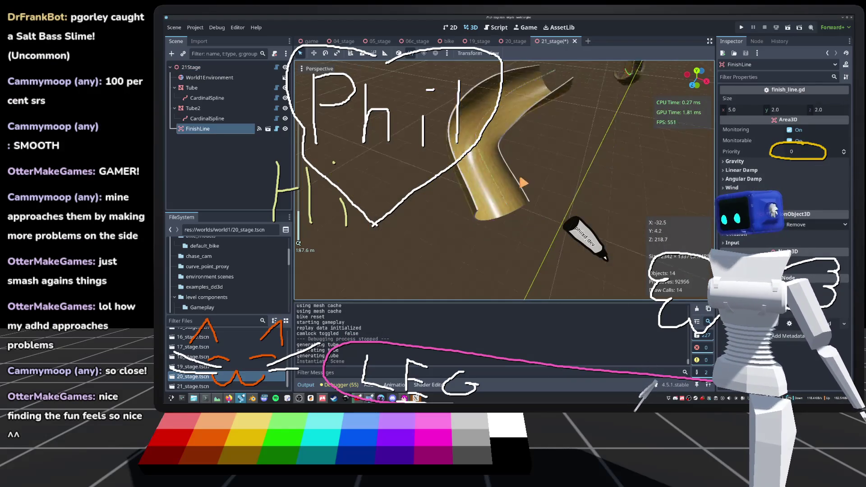
Drag the FinishLine from beside the ring over onto the wooden tube and frame it.
scroll(523, 183, "down", 2)
scroll(532, 199, "down", 2)
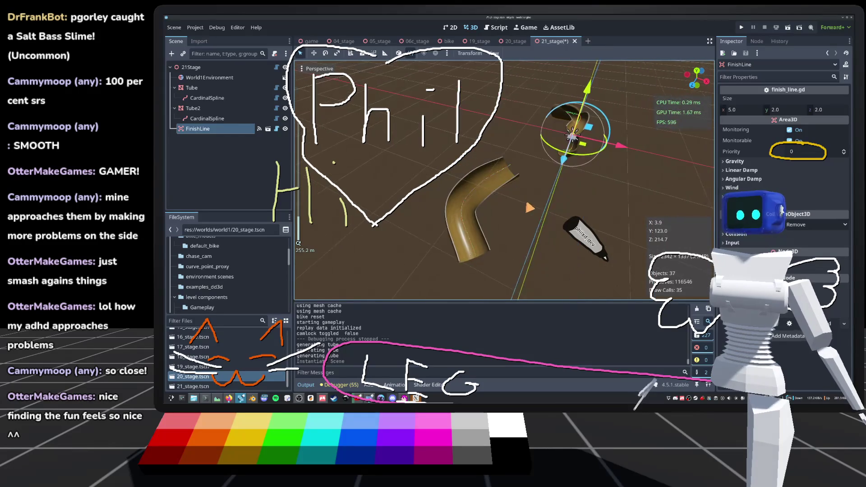
mouse_move(583, 143)
left_mouse_down()
mouse_move(454, 209)
mouse_move(441, 236)
mouse_move(469, 233)
left_mouse_up()
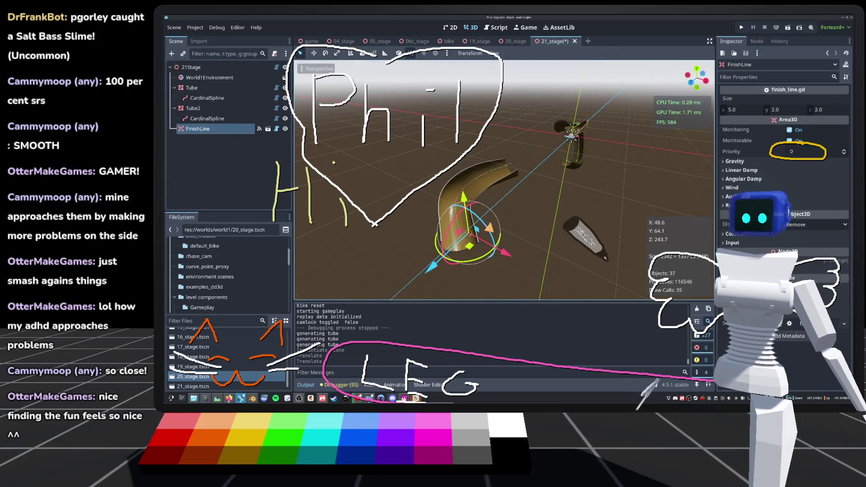
key("f")
scroll(469, 233, "up", 5)
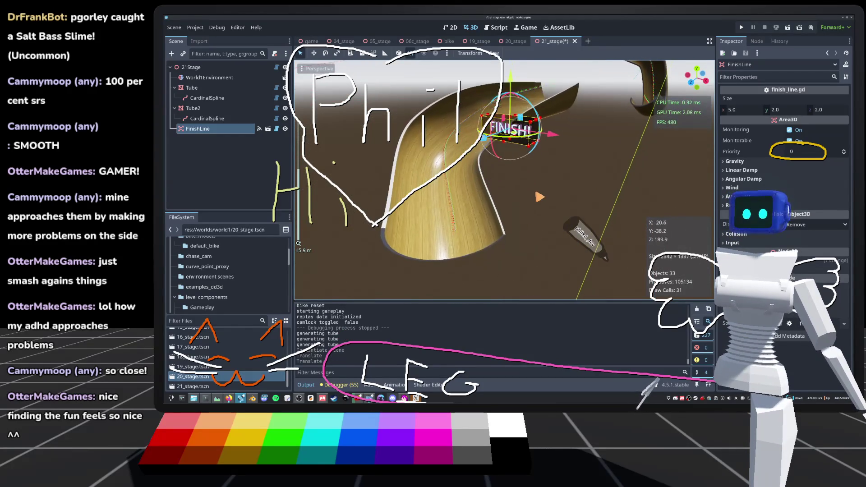
scroll(391, 123, "down", 10)
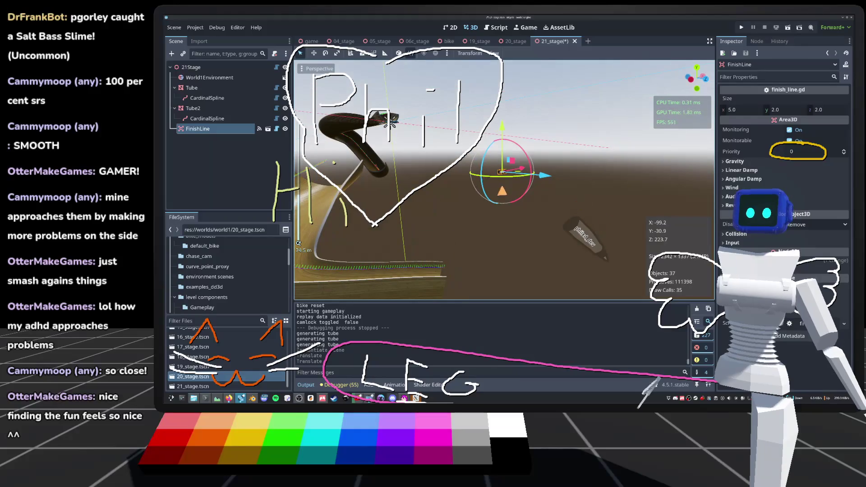
Slide the FinishLine toward the tube's open end and lower it down into it.
key("f")
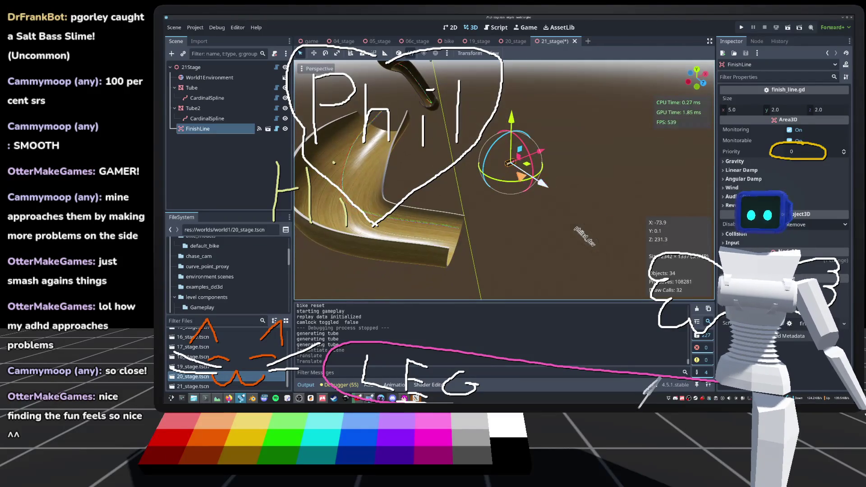
left_click_drag(521, 183, 435, 203)
scroll(505, 180, "up", 5)
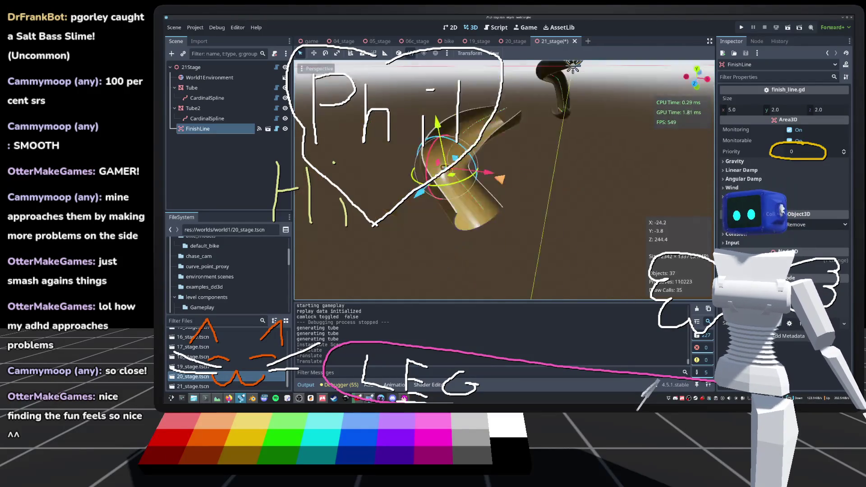
mouse_move(516, 122)
left_mouse_down()
mouse_move(547, 145)
mouse_move(574, 203)
mouse_move(564, 266)
left_mouse_up()
scroll(505, 181, "down", 5)
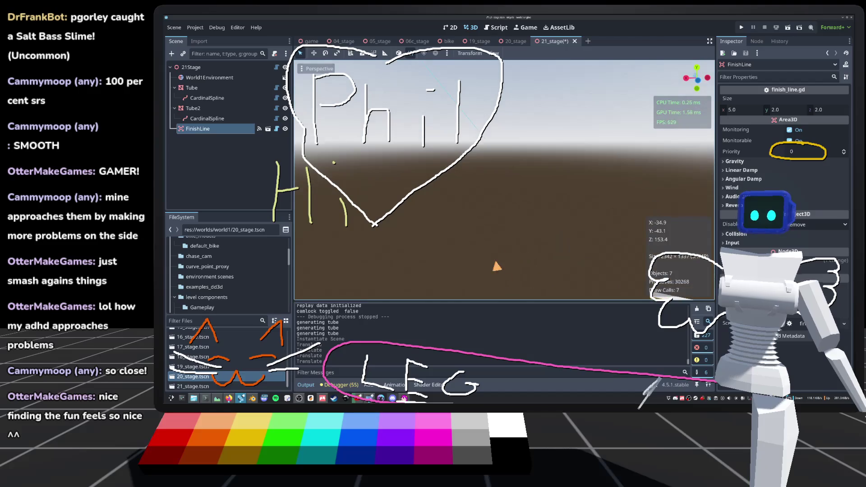
scroll(505, 180, "up", 10)
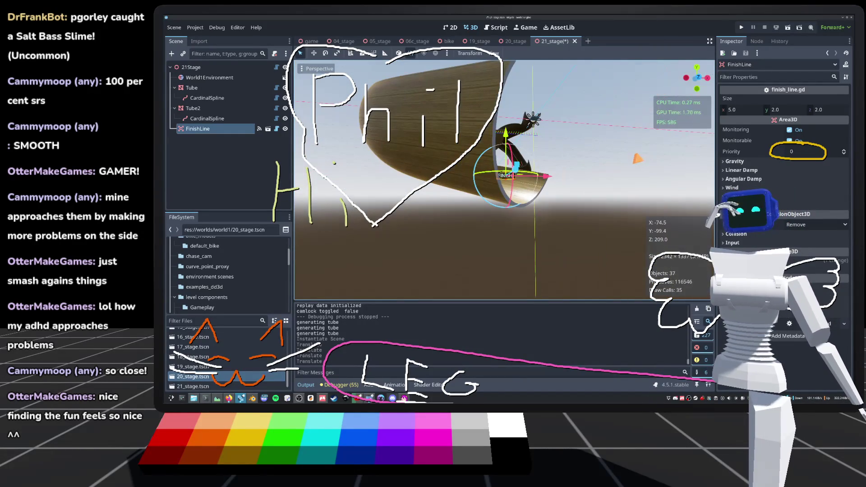
scroll(504, 180, "up", 2)
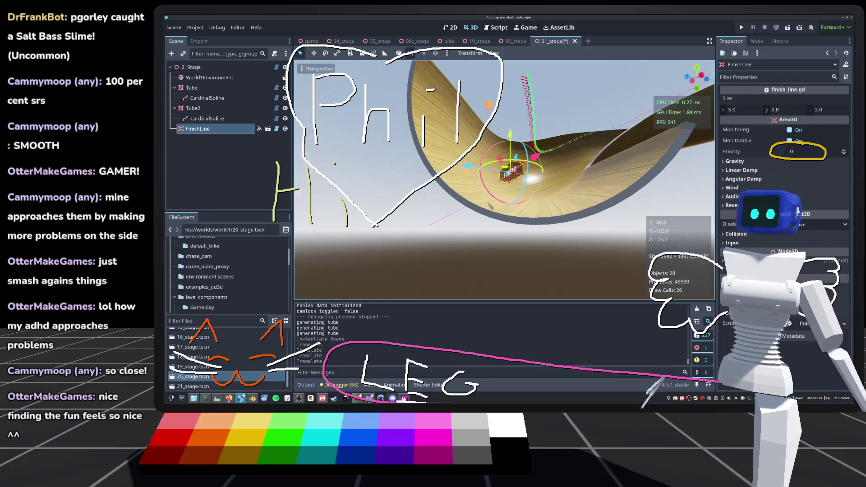
Turn the FinishLine about 135 degrees and tilt it to match the tube's curve.
key("f")
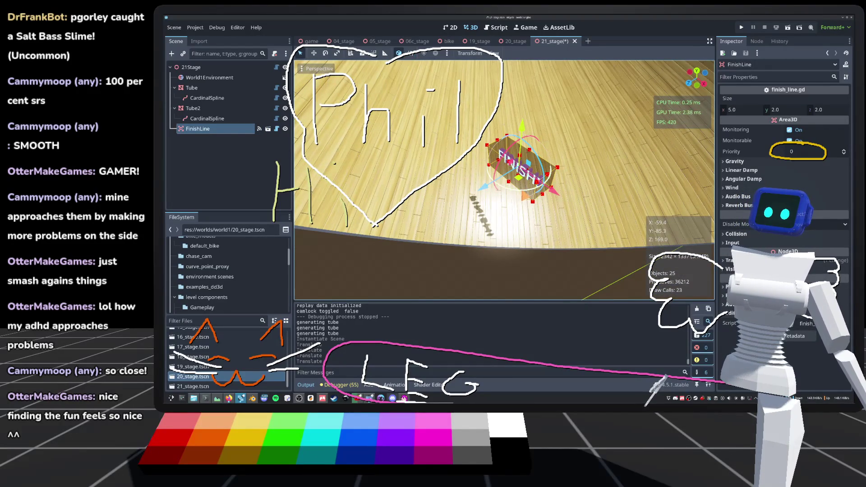
key("r")
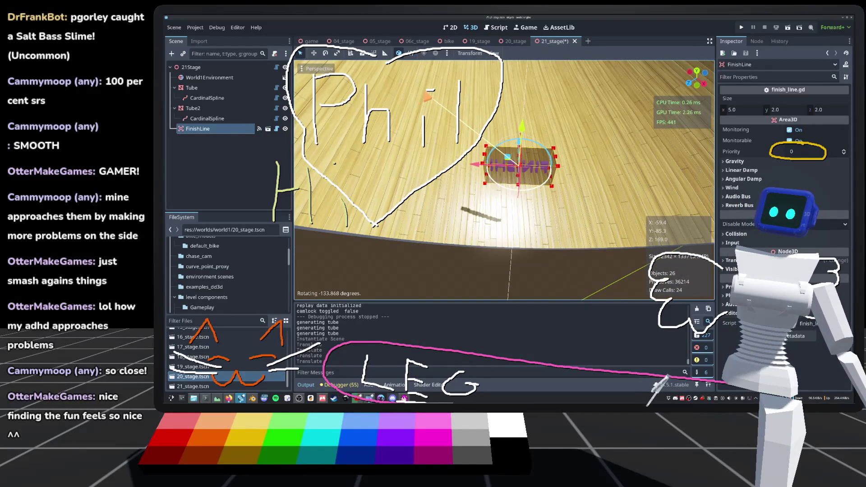
left_click(431, 94)
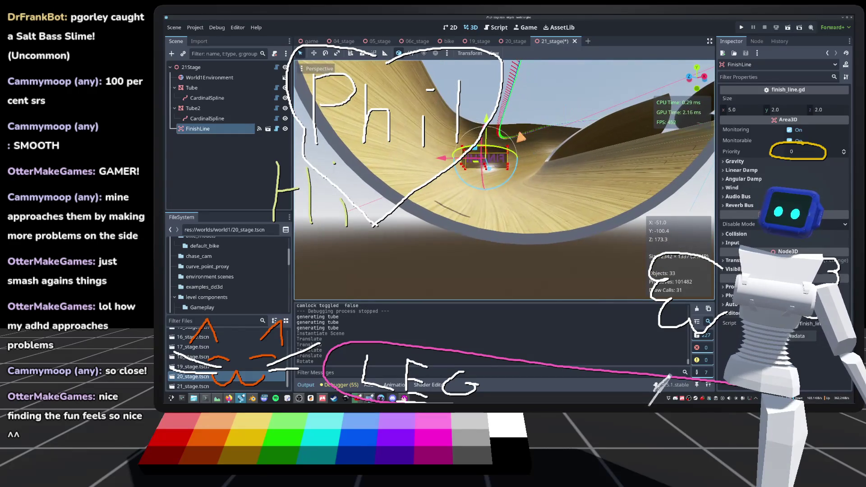
key("r")
key("Return")
key("r")
key("Return")
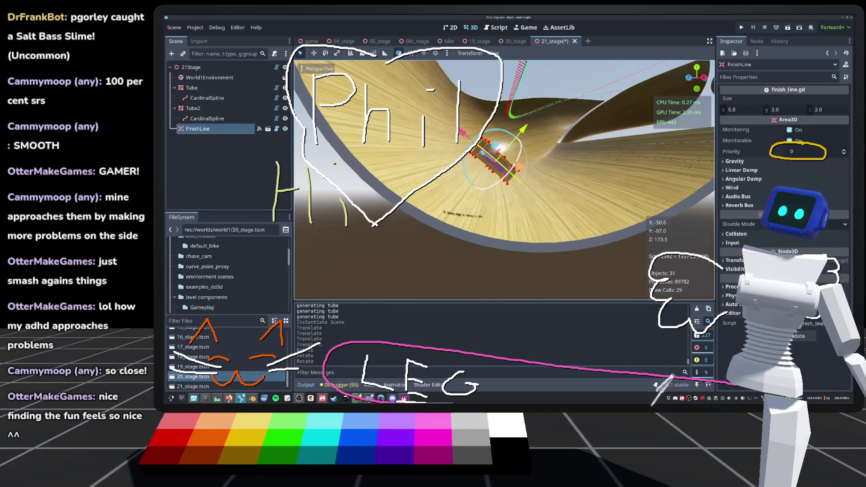
key("r")
key("Return")
key("r")
key("Return")
Reposition the FinishLine slightly lower against the tube's inner wall, checking the fit up close.
key("g")
key("Return")
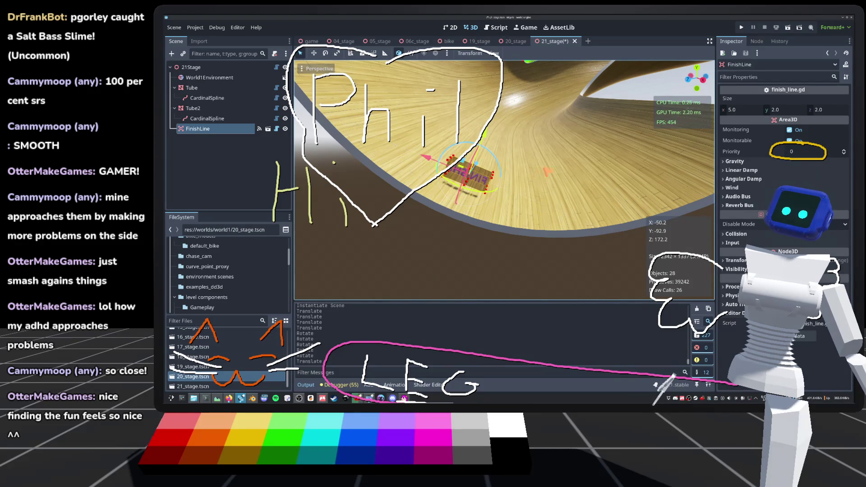
key("w")
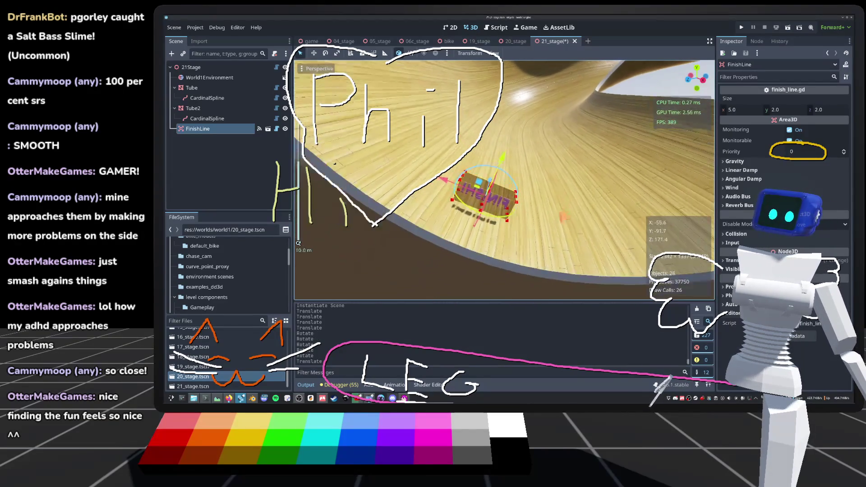
key("w")
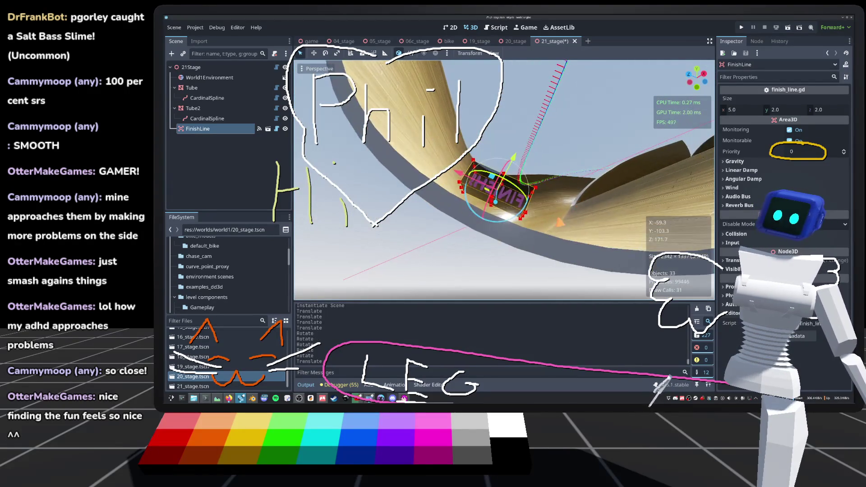
key("w")
scroll(504, 180, "up", 5)
key("w")
scroll(504, 180, "down", 9)
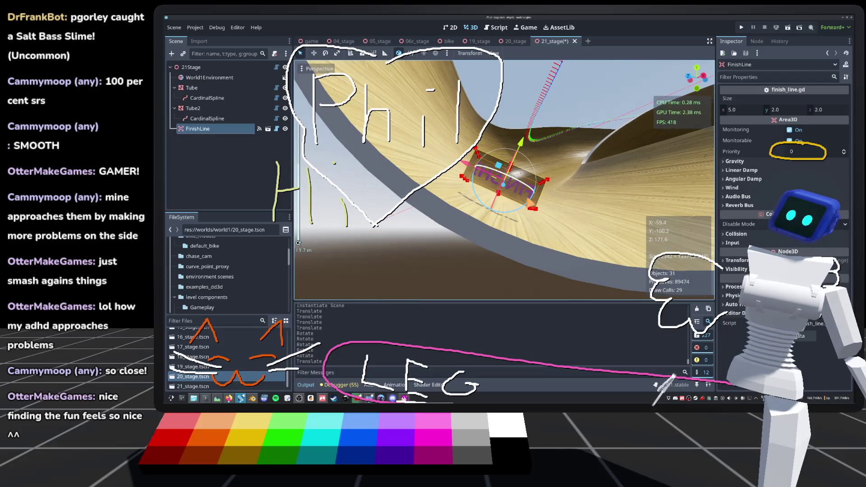
mouse_move(499, 165)
left_mouse_down()
mouse_move(477, 189)
mouse_move(477, 226)
left_mouse_up()
key("f")
key("f")
scroll(298, 243, "down", 5)
left_click_drag(298, 243, 361, 212)
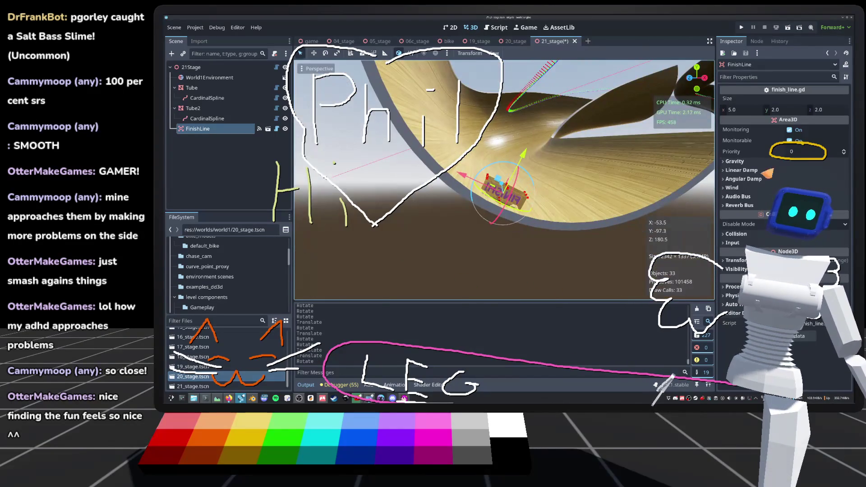
left_click_drag(762, 110, 780, 109)
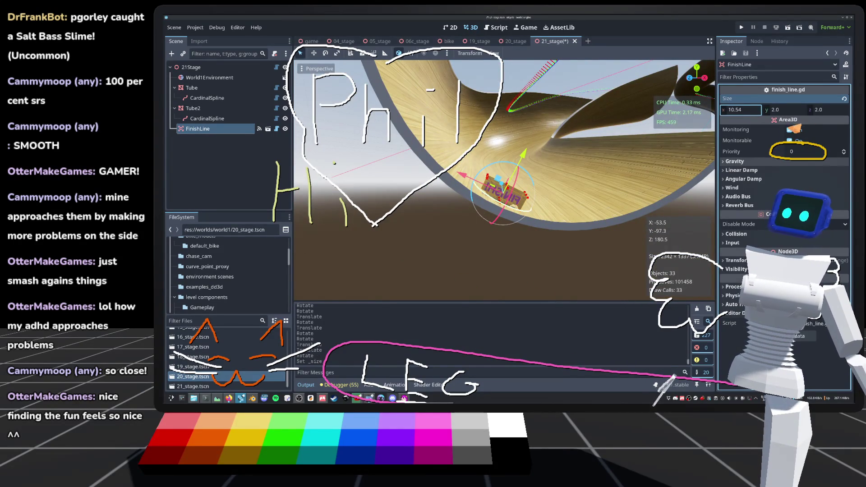
scroll(505, 181, "up", 5)
key("ctrl+z")
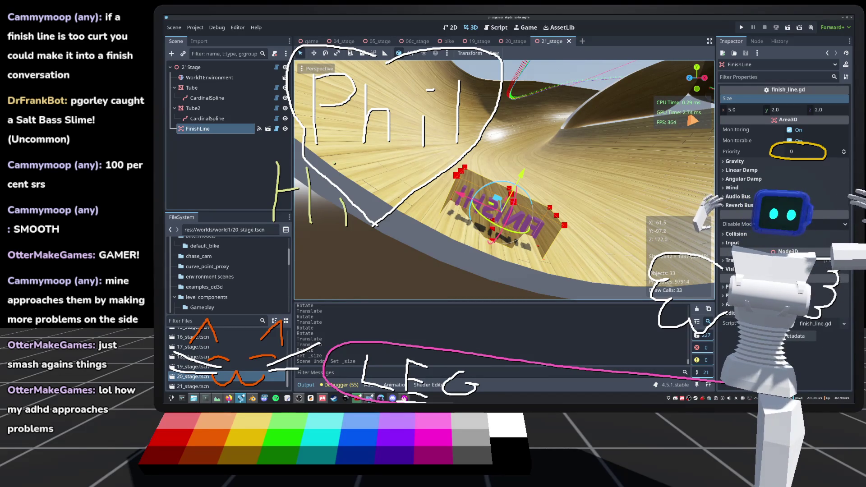
scroll(504, 180, "down", 5)
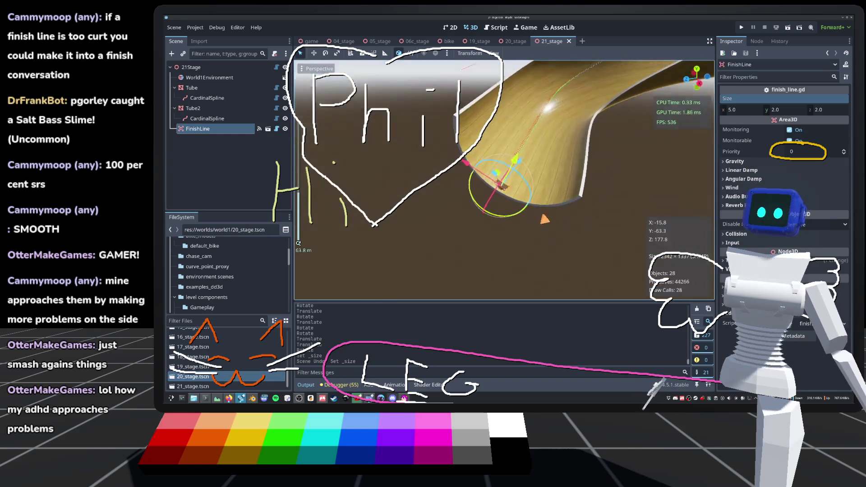
mouse_move(504, 180)
left_mouse_down()
mouse_move(488, 180)
mouse_move(429, 141)
left_mouse_up()
Run the project and load 21_stage from the game's Level Select menu.
left_click(742, 27)
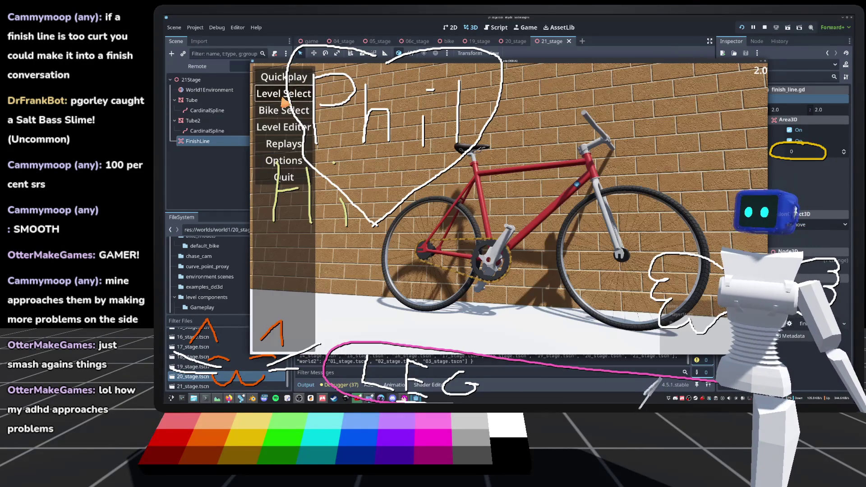
left_click(283, 93)
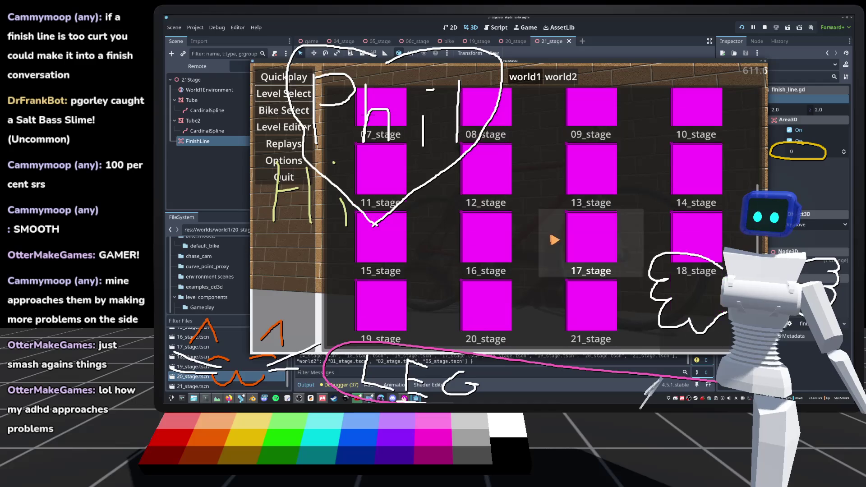
left_click(559, 312)
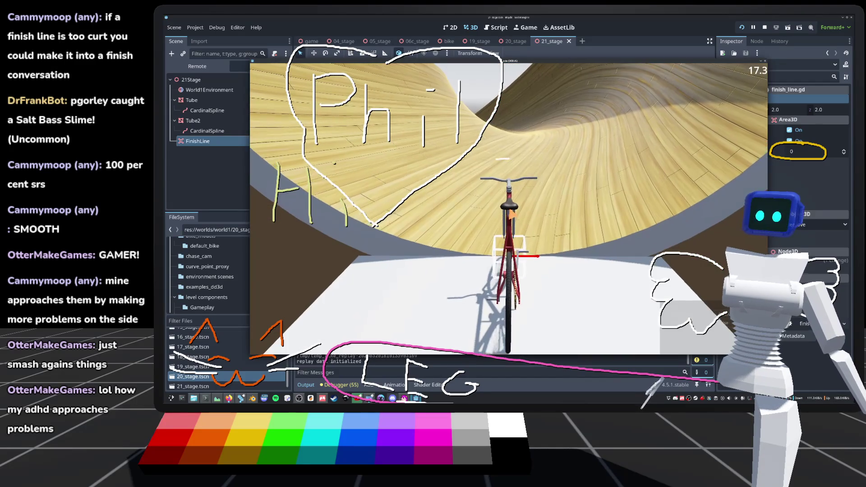
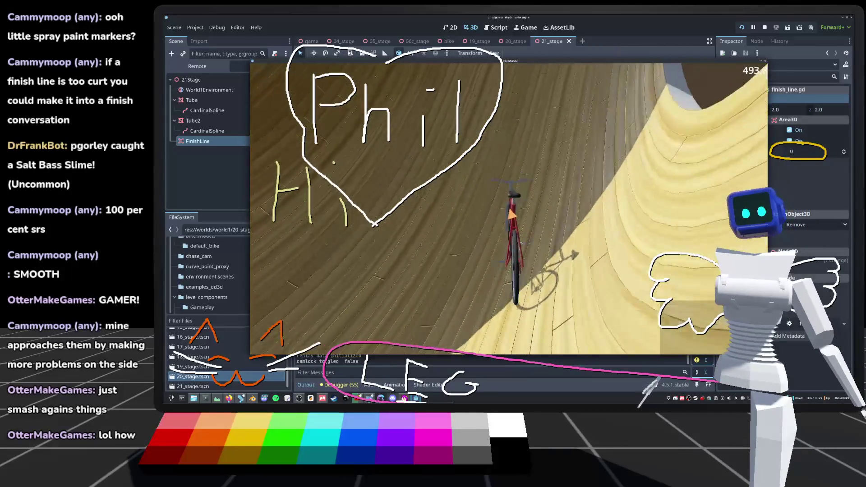
Restart the wooden track stage, ride to the finish, and go to Level Select from the pause menu.
key("r")
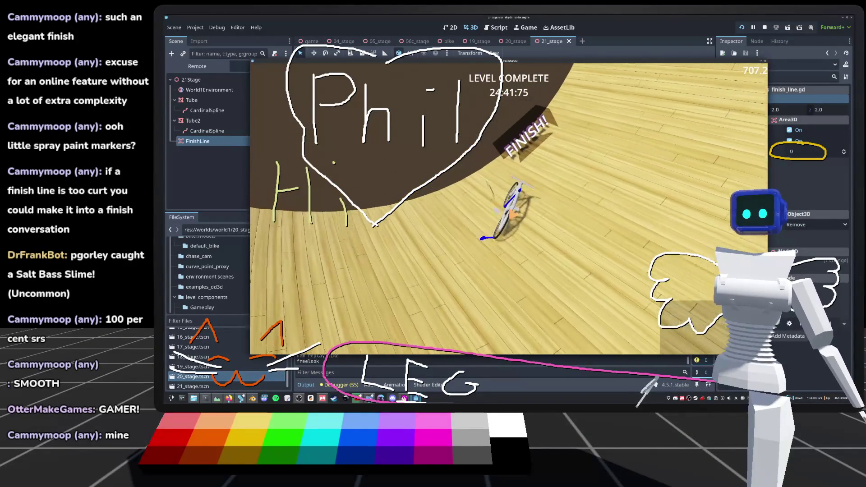
key("Escape")
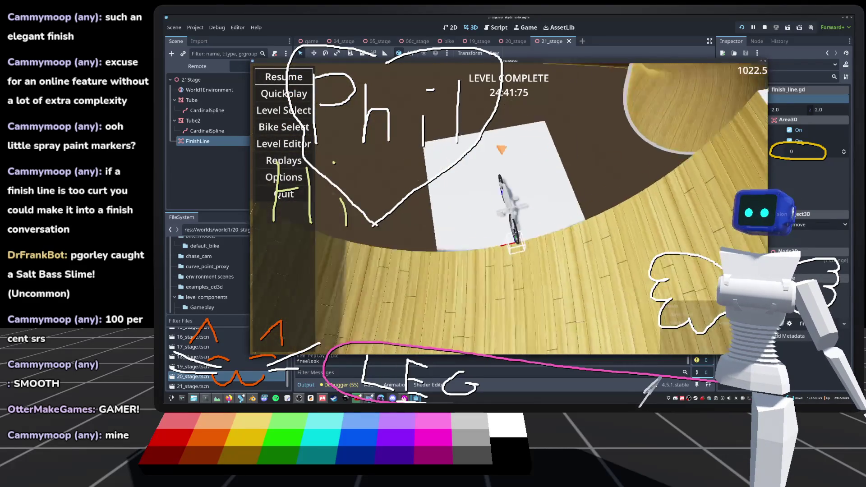
left_click(293, 111)
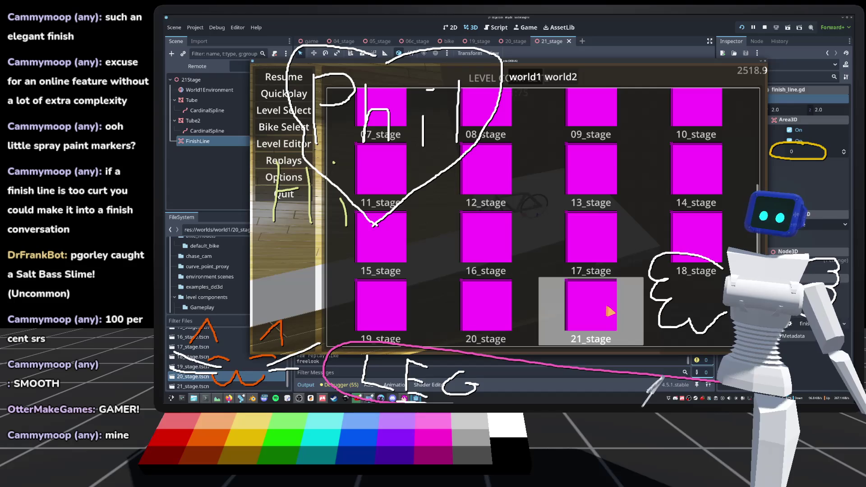
Load 21_stage, ride it to the finish, and restart the completed stage.
left_click(528, 287)
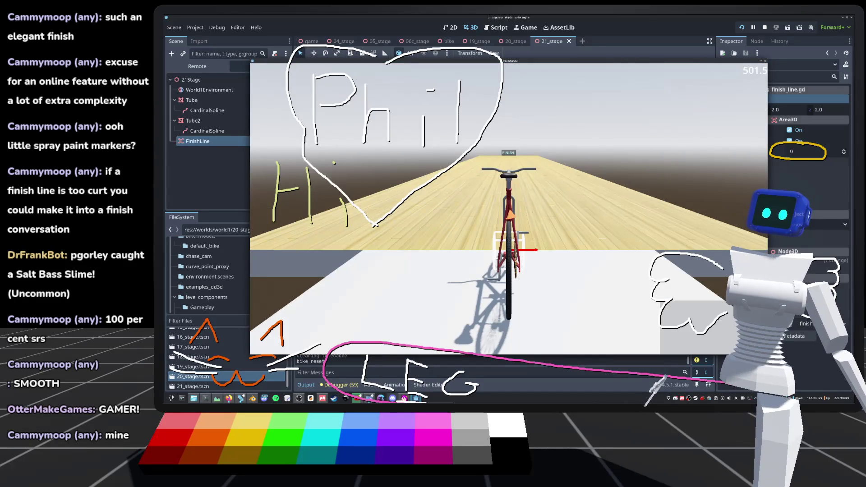
key("Escape")
key("Escape")
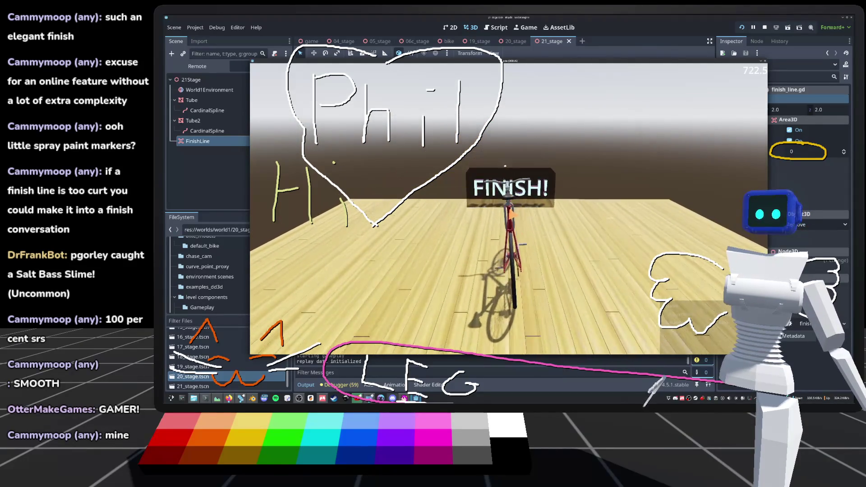
key("Left")
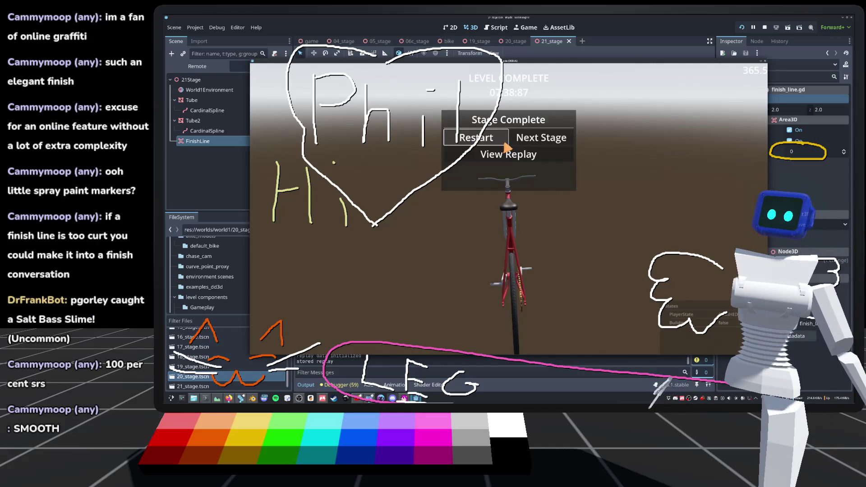
left_click(507, 153)
Choose the wooden tube stage from Level Select and ride off the start line.
key("Escape")
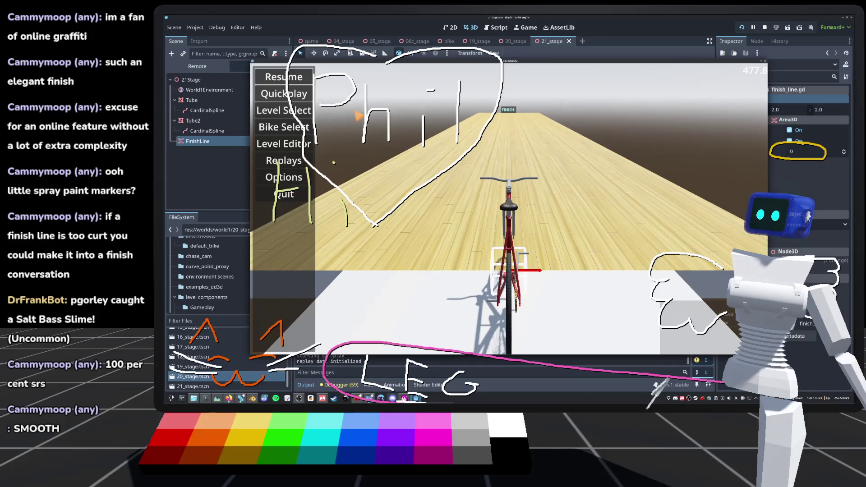
left_click(298, 110)
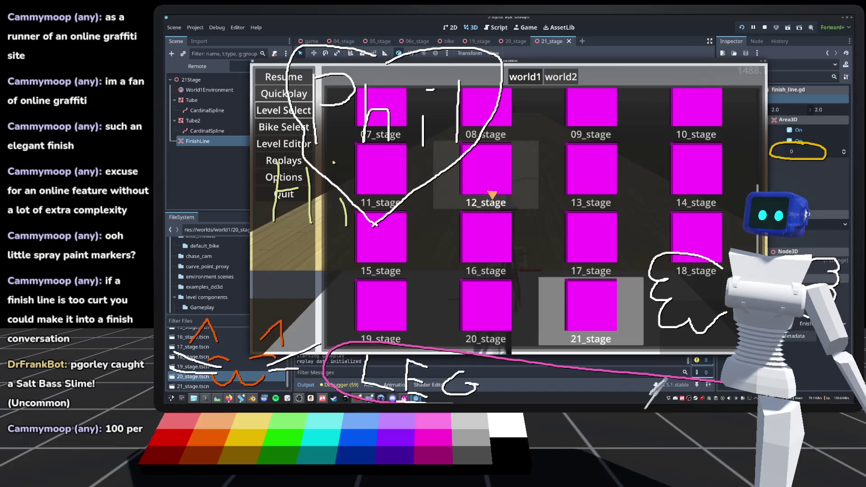
left_click(586, 289)
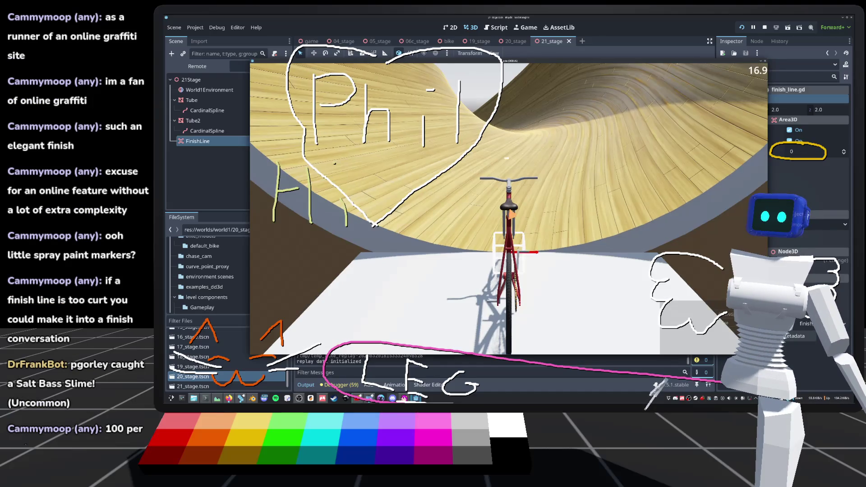
key("w")
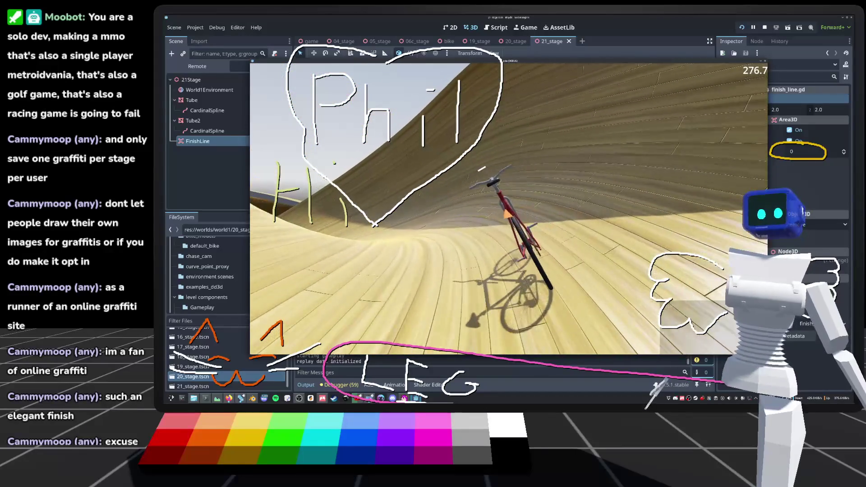
Switch the camera lock off and on repeatedly while riding through the curved wooden tube.
key("c")
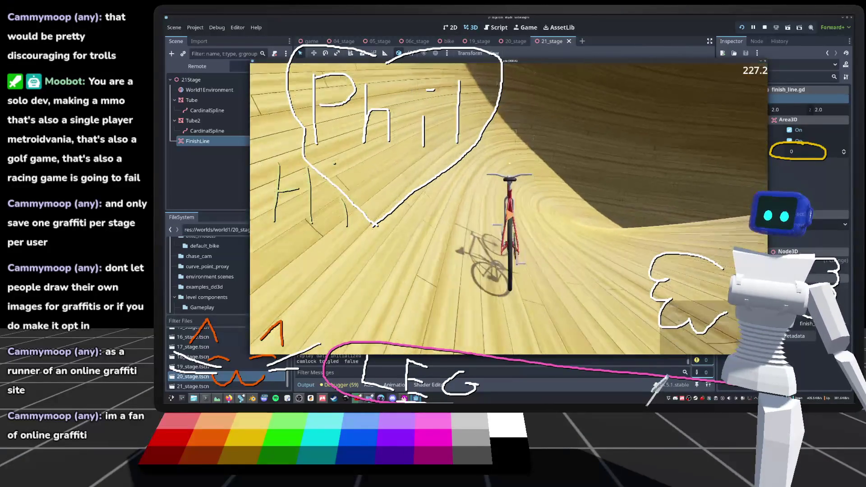
key("c")
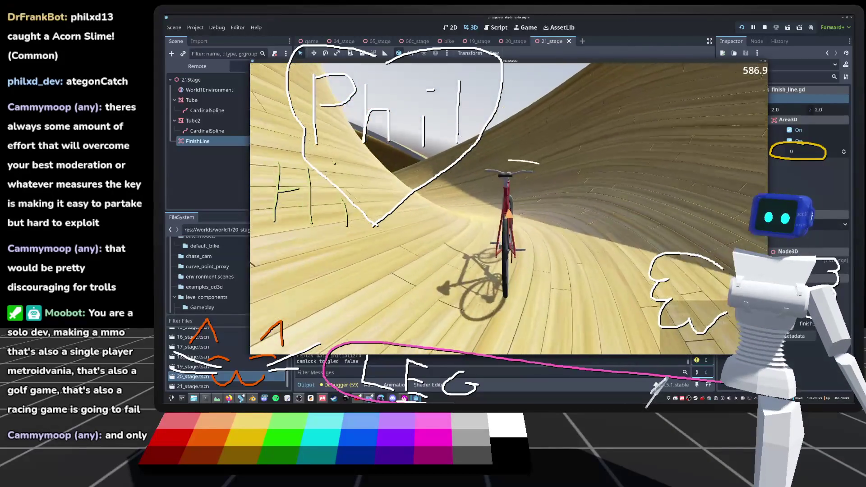
key("c")
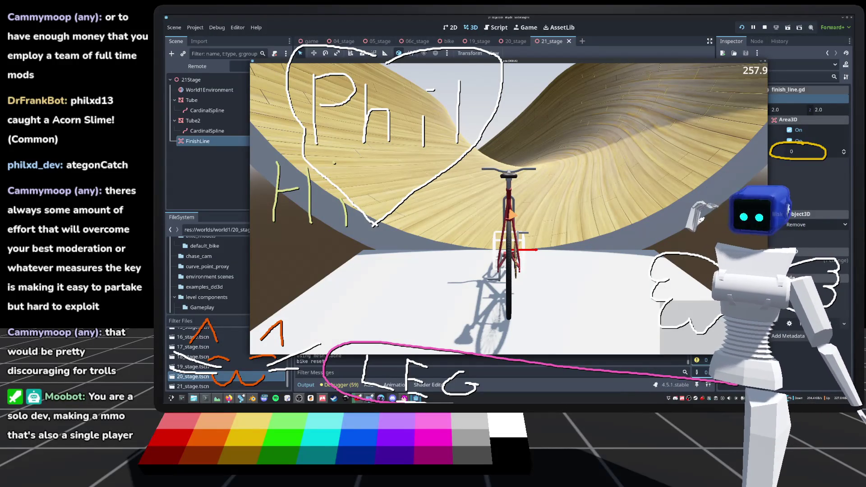
key("c")
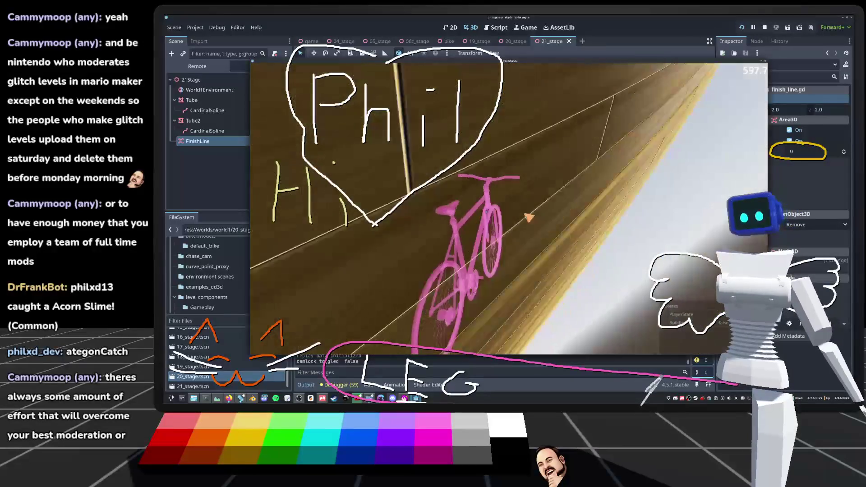
Reset the bike to the track start after riding along the tube wall.
key("r")
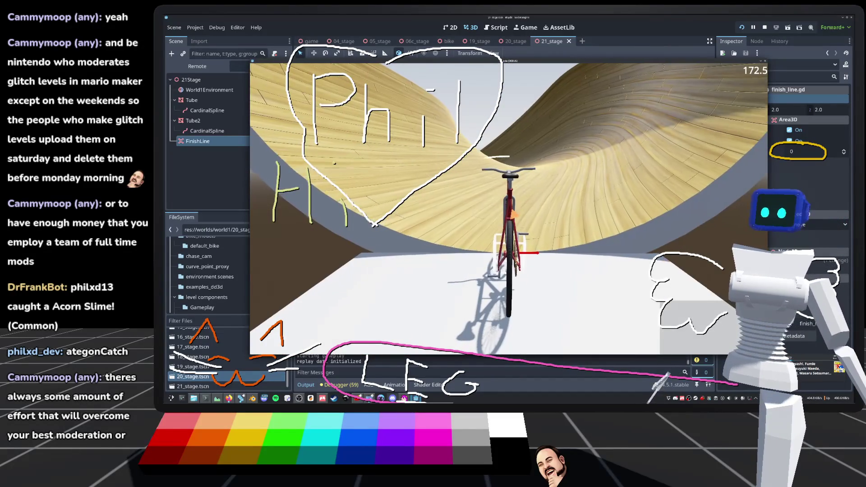
Toggle the camera lock, ride again, reset the bike, and stop the playtest with F8.
key("c")
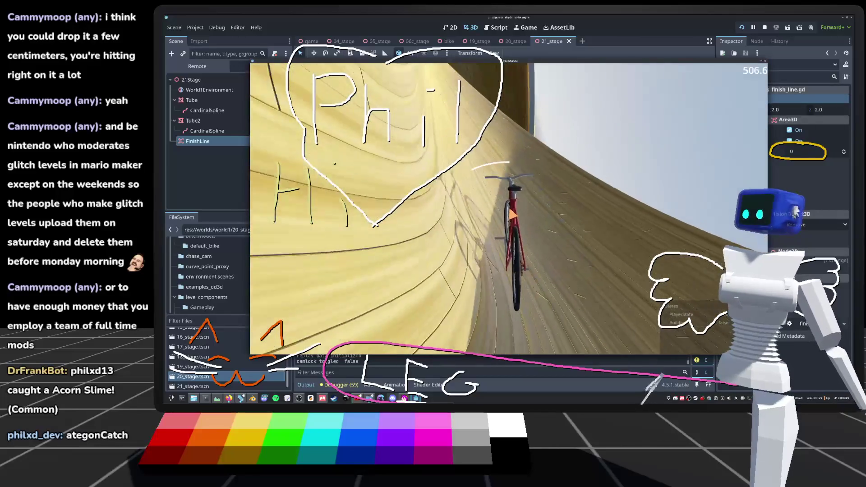
key("r")
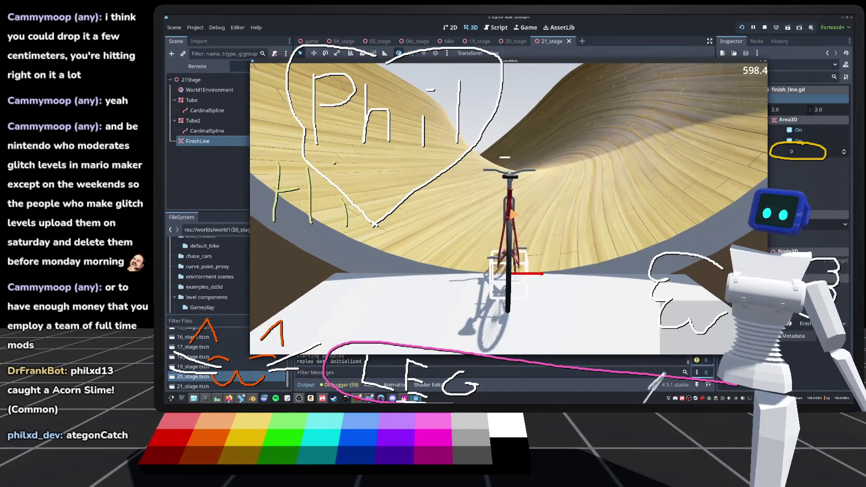
key("F8")
Select Tube2 and FinishLine without the CardinalSpline and frame them in the 3D view.
double_click(199, 129)
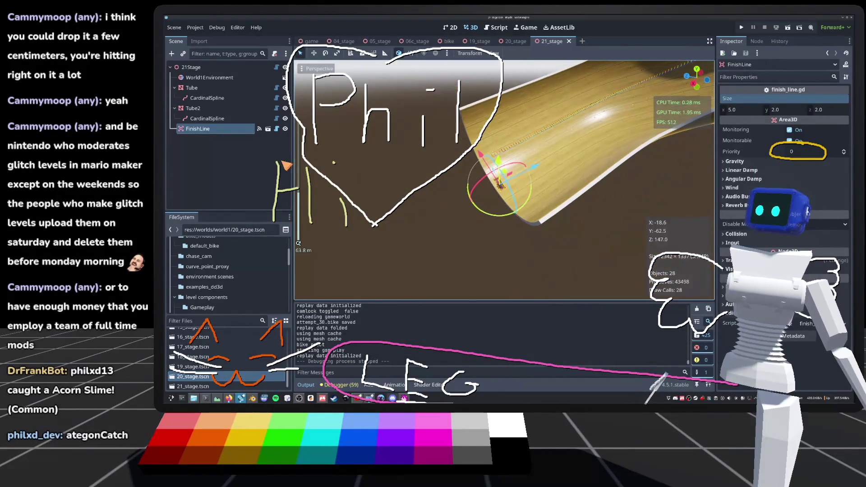
left_click(206, 109)
left_click(203, 131, "shift")
key("f")
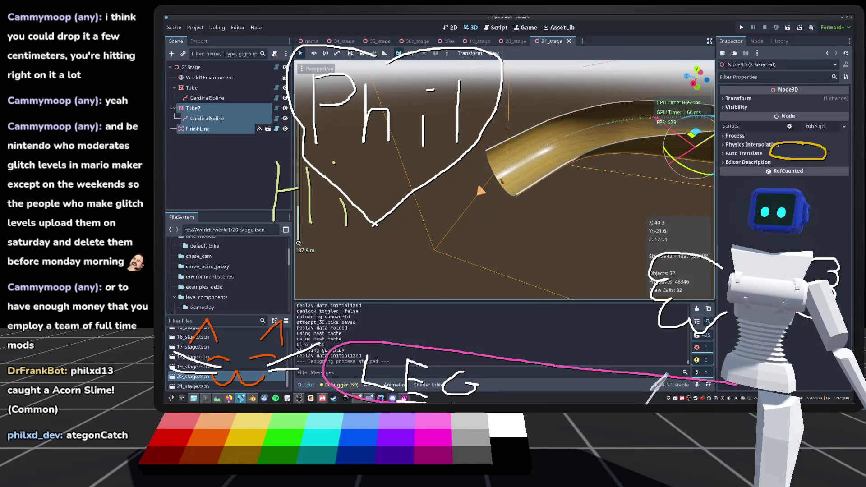
left_click(207, 119, "ctrl")
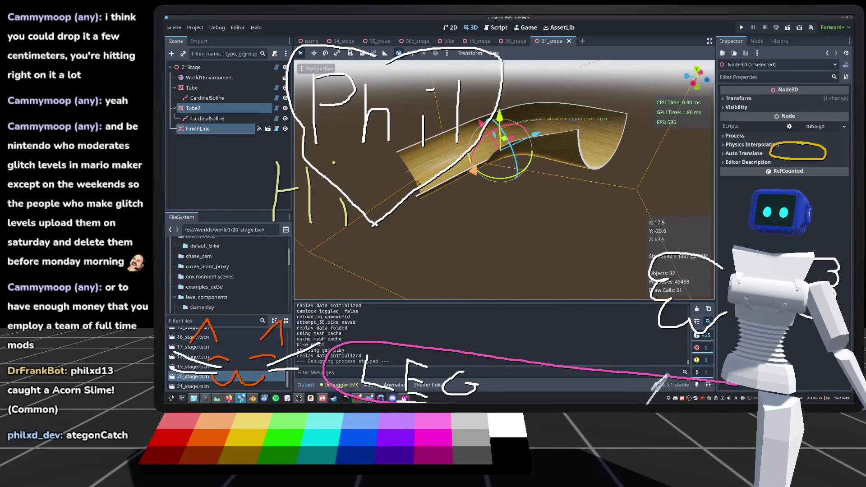
key("f")
key("f")
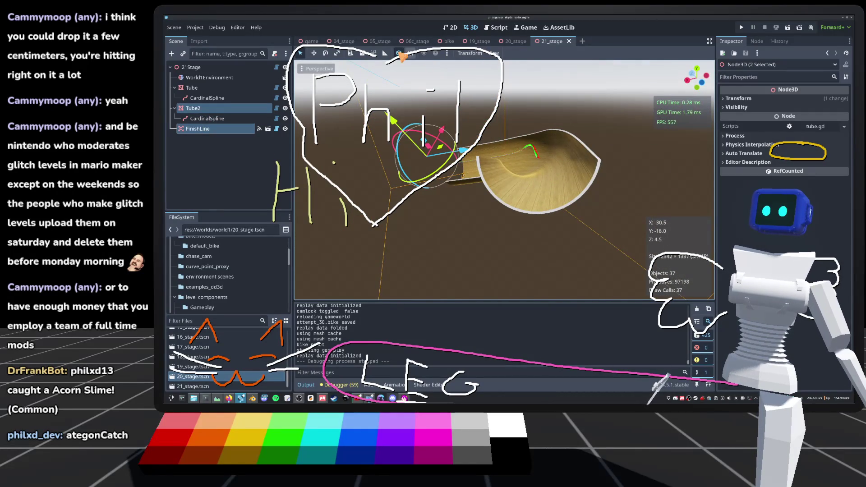
Lower the selection's Position y from 10.0 to about 9.8 in the Transform section.
left_click(398, 54)
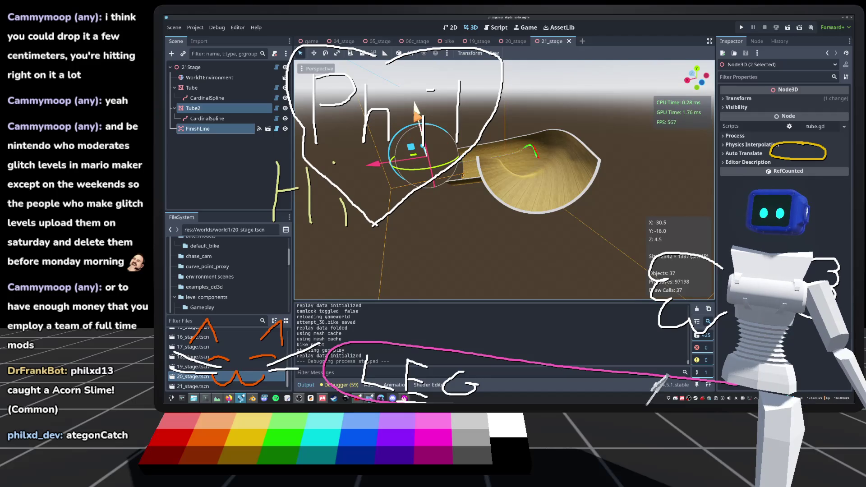
left_click(749, 99)
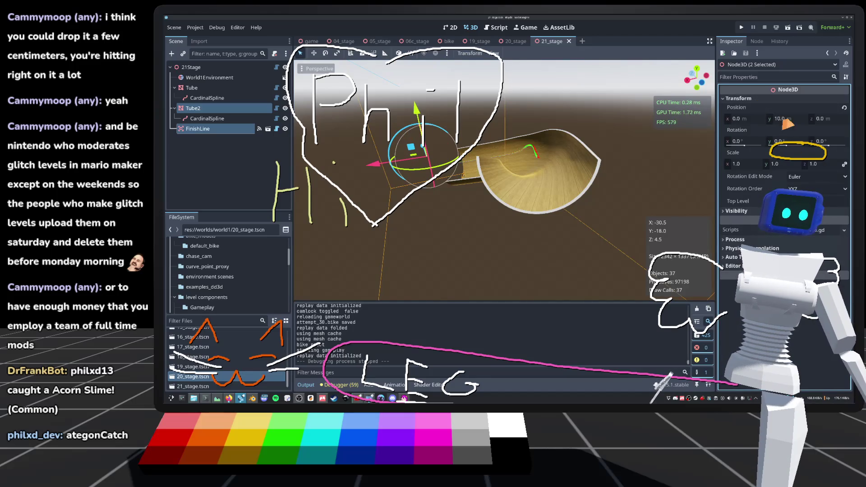
left_click(796, 120)
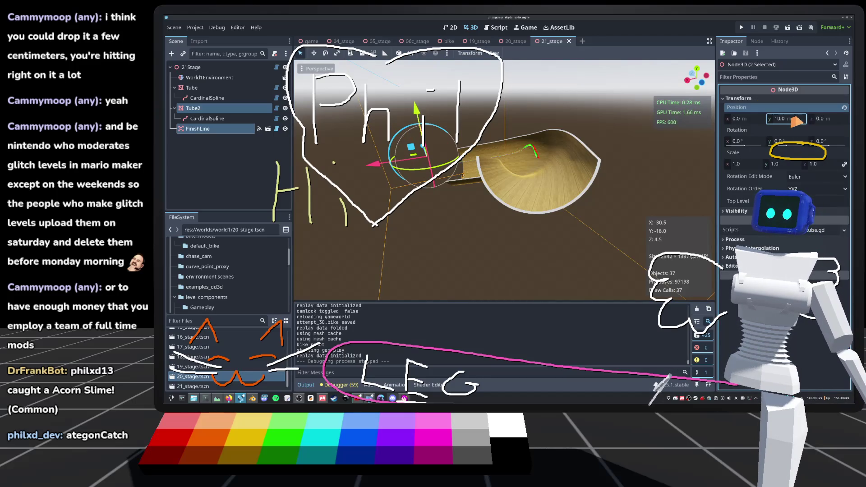
left_click_drag(797, 120, 779, 120)
Run the game, load 21_stage, unlock the camera, ride through the lowered tube, then stop.
left_click(742, 28)
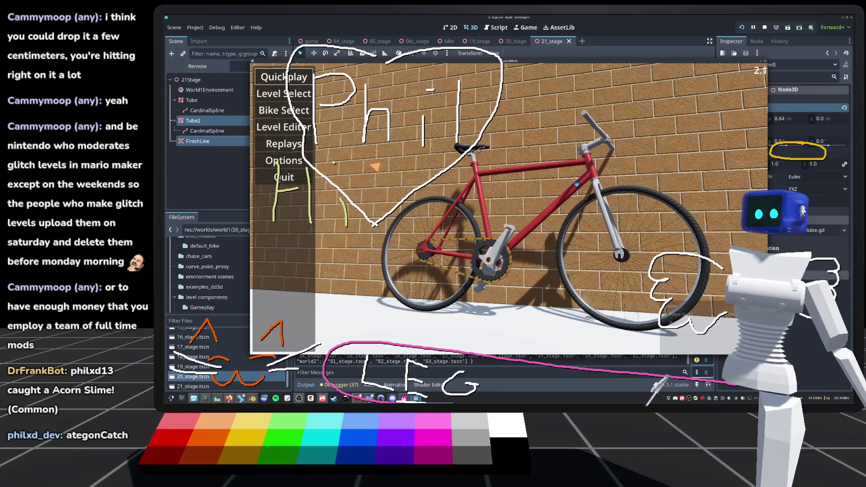
scroll(590, 286, "down", 4)
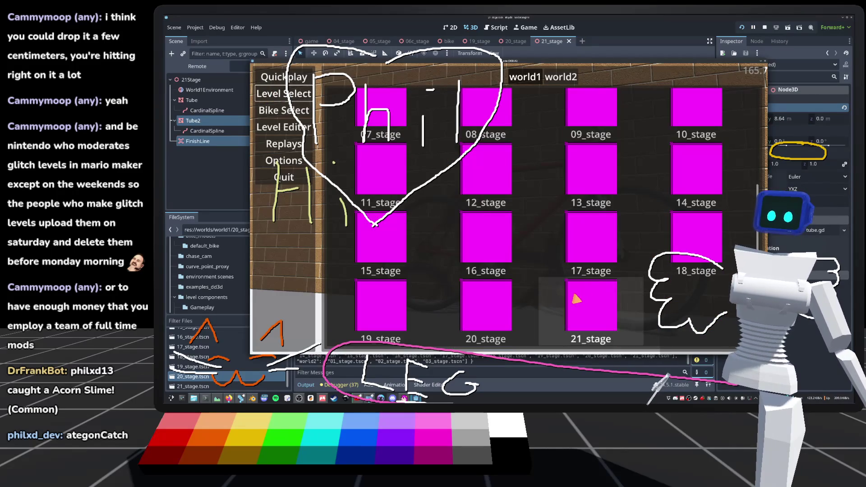
left_click(582, 302)
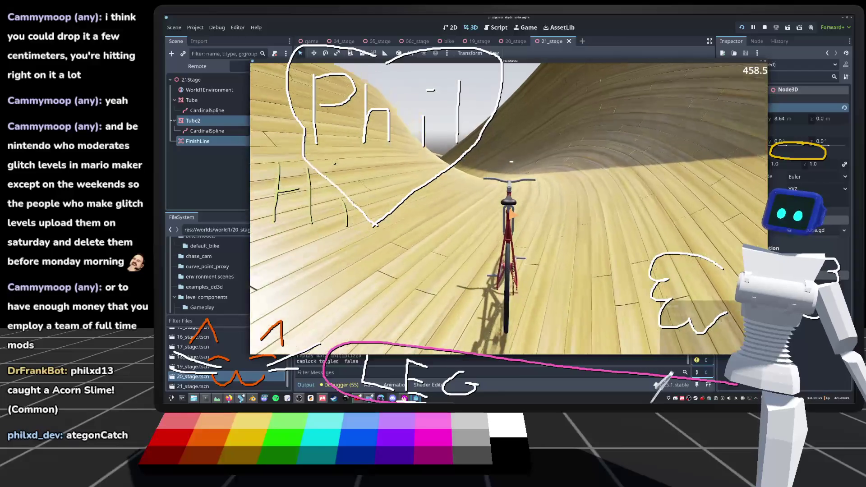
key("c")
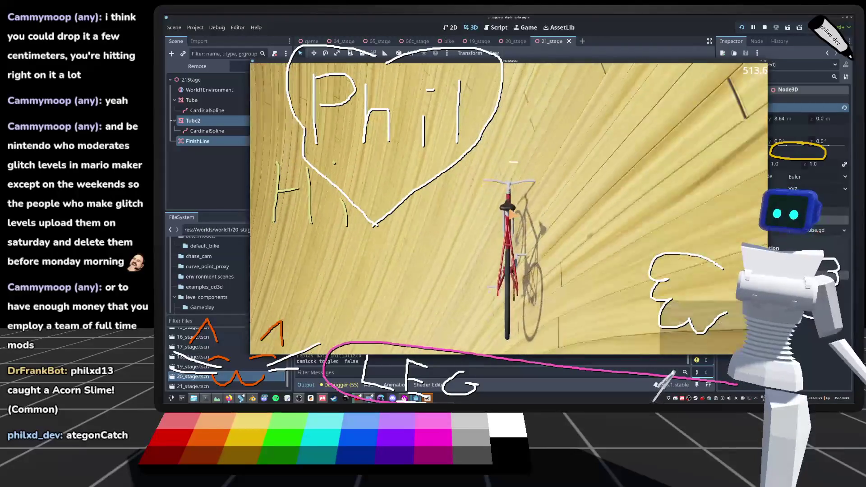
key("F8")
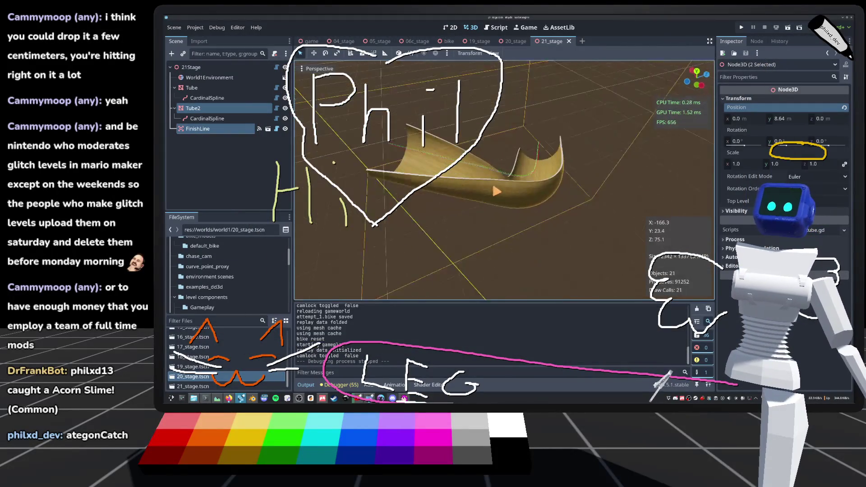
Select only the FinishLine, frame it, and adjust its Position in the Inspector.
left_click(197, 129)
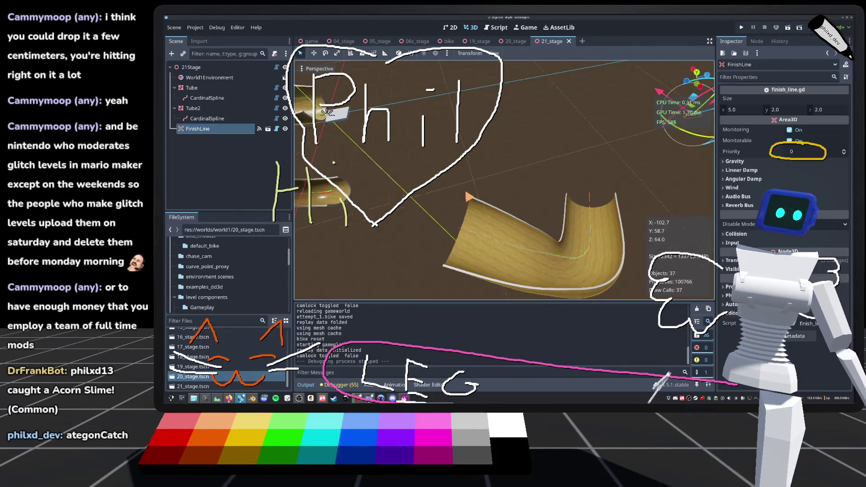
key("f")
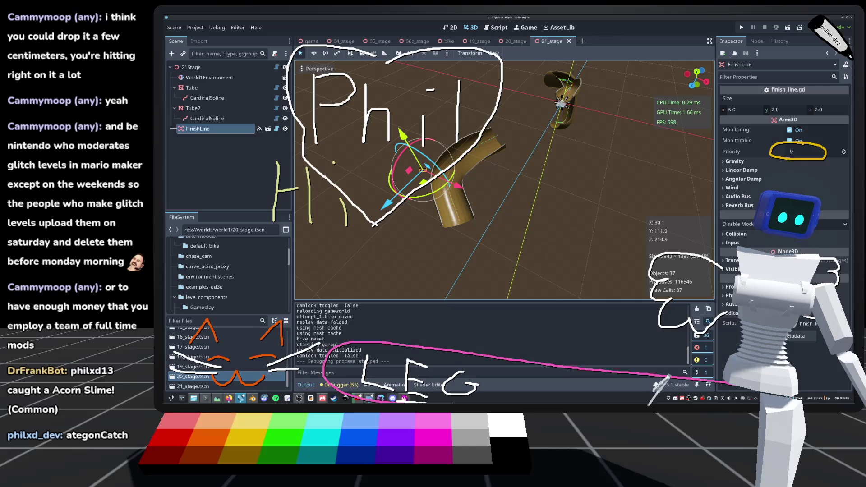
left_click(733, 260)
left_click(731, 269)
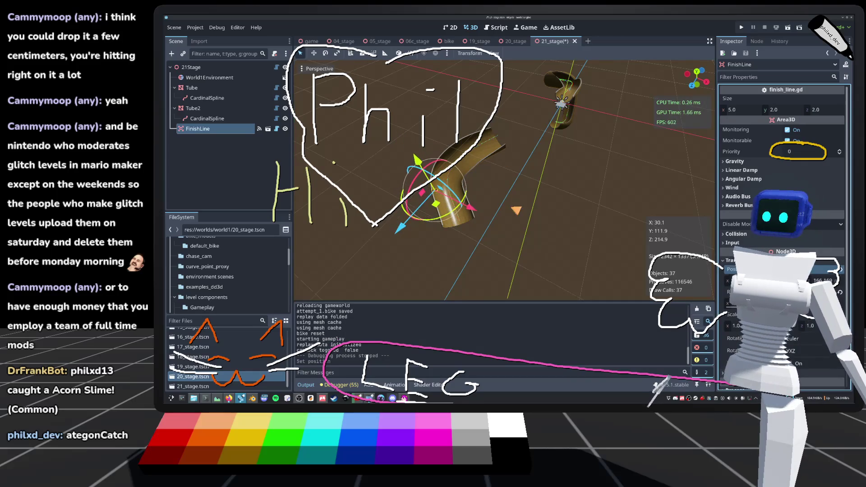
Check the FinishLine's placement inside the tube up close, deselect it, and run the game with F5.
key("f")
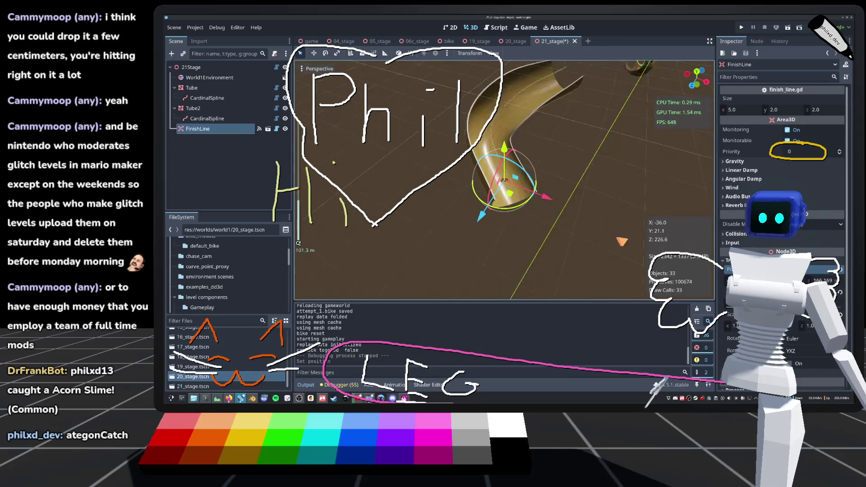
scroll(709, 138, "down", 5)
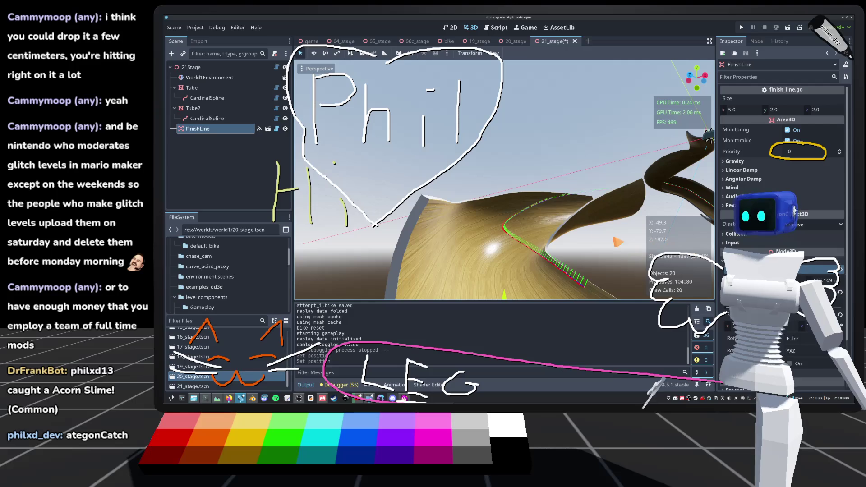
key("f")
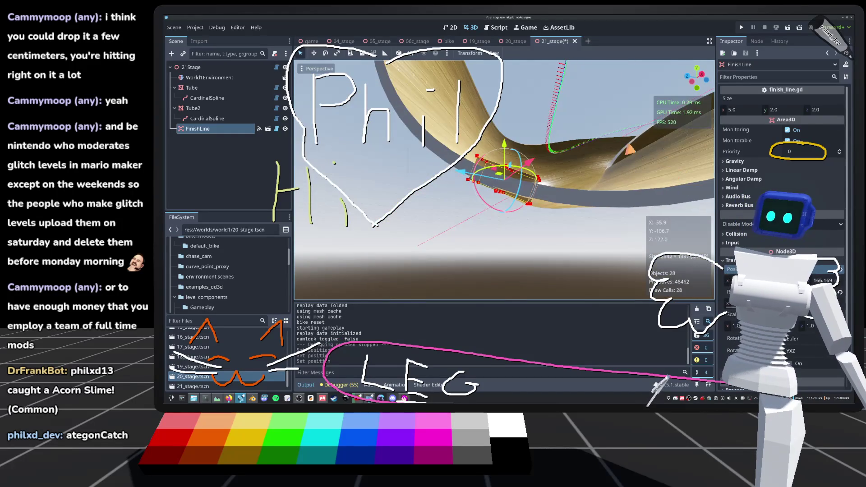
scroll(298, 242, "up", 2)
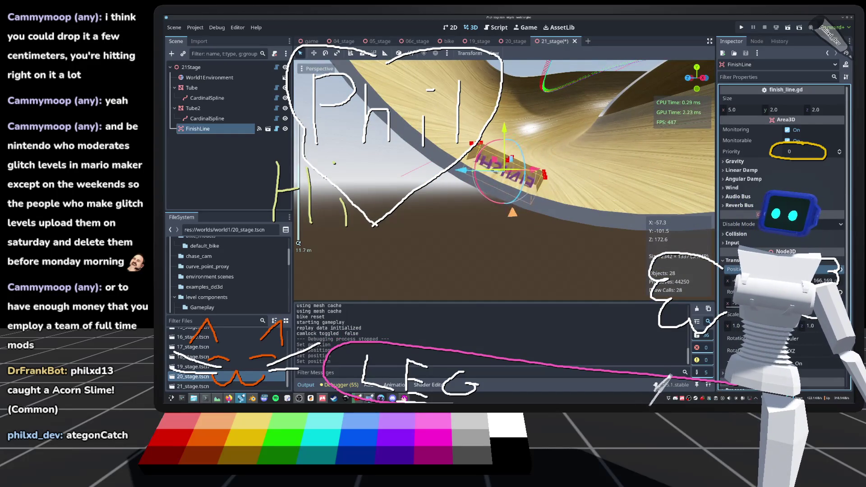
scroll(298, 242, "down", 5)
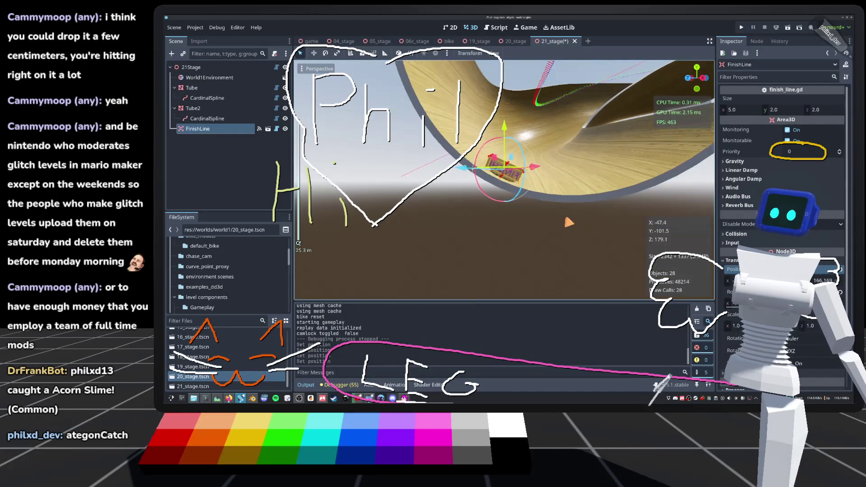
left_click(298, 243)
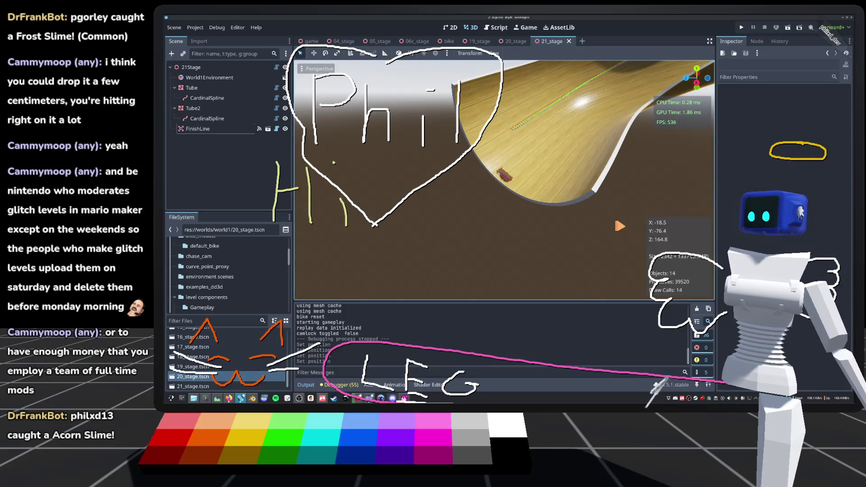
key("F5")
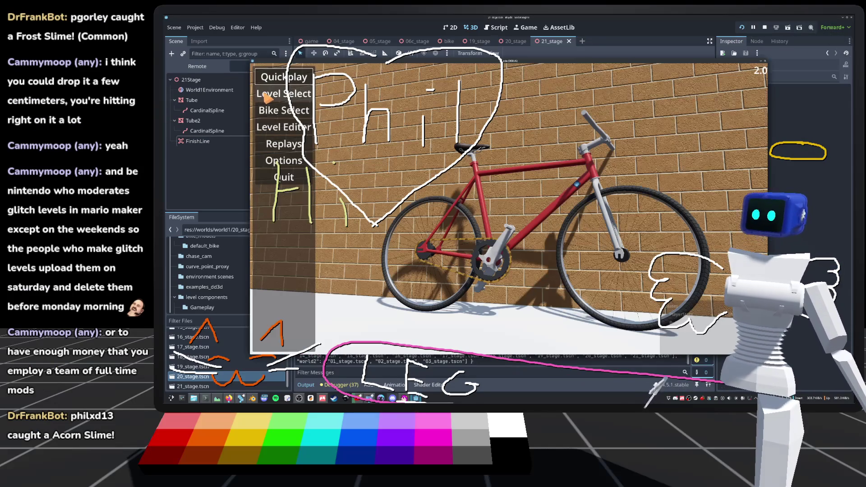
Load 21_stage from Level Select and ride through the lowered tube, toggling the camera lock.
left_click(284, 93)
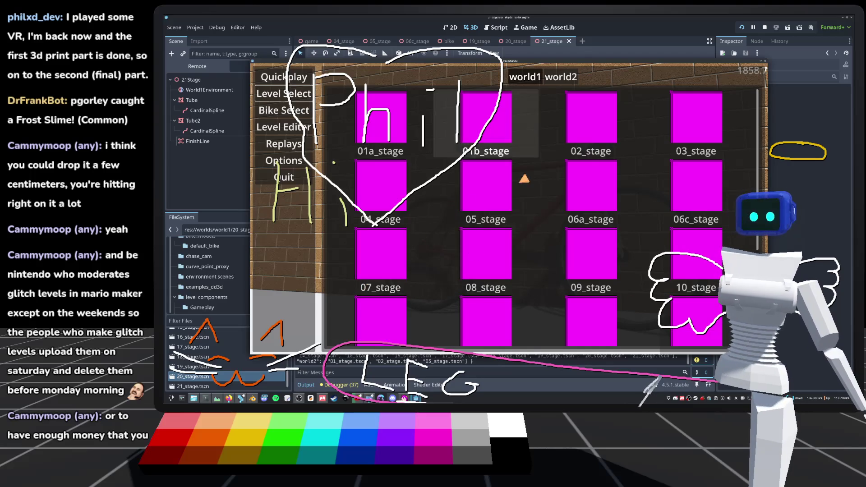
scroll(591, 312, "down", 3)
left_click(591, 311)
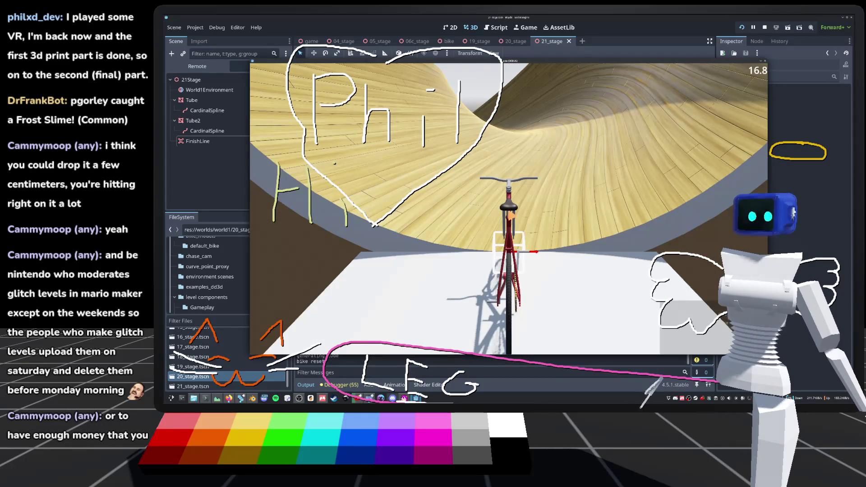
key("c")
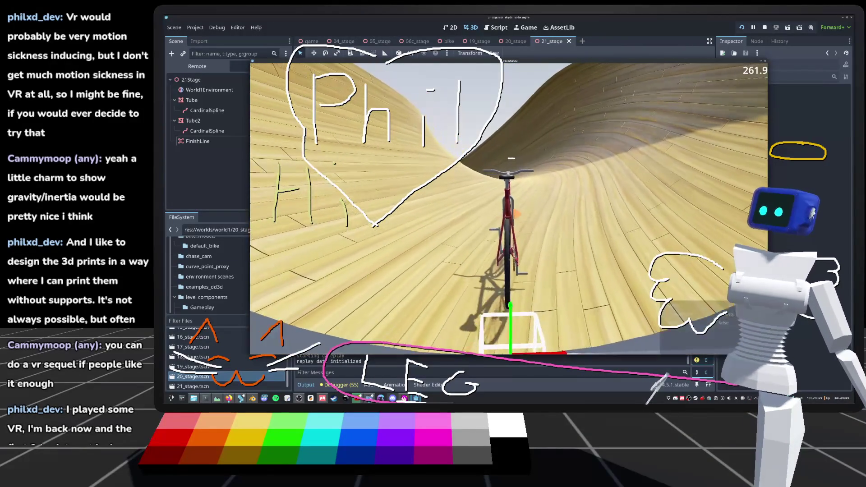
key("c")
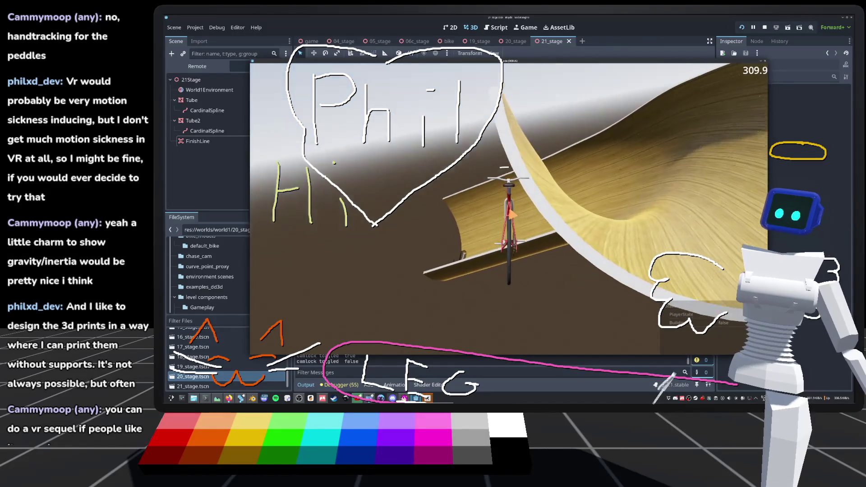
Reset the bike to 21_stage's start after climbing the tube's curved wall.
key("r")
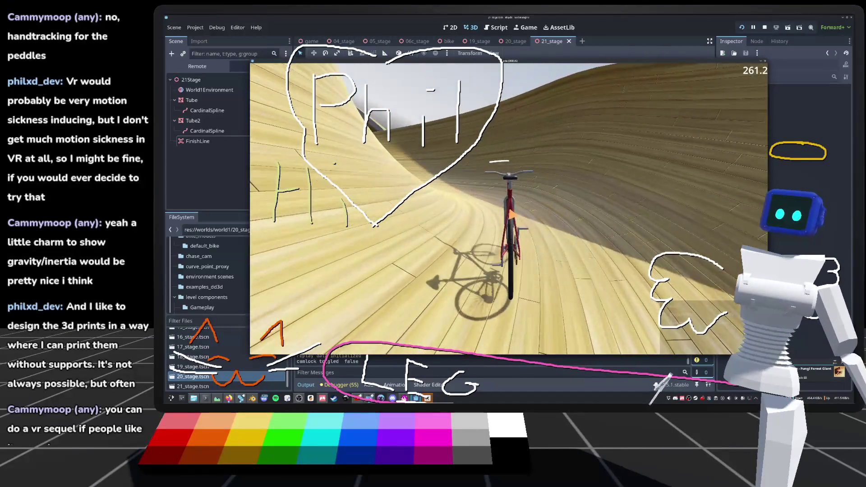
Restart the 21_stage run, turn the camera lock back on, and stop the playtest.
key("r")
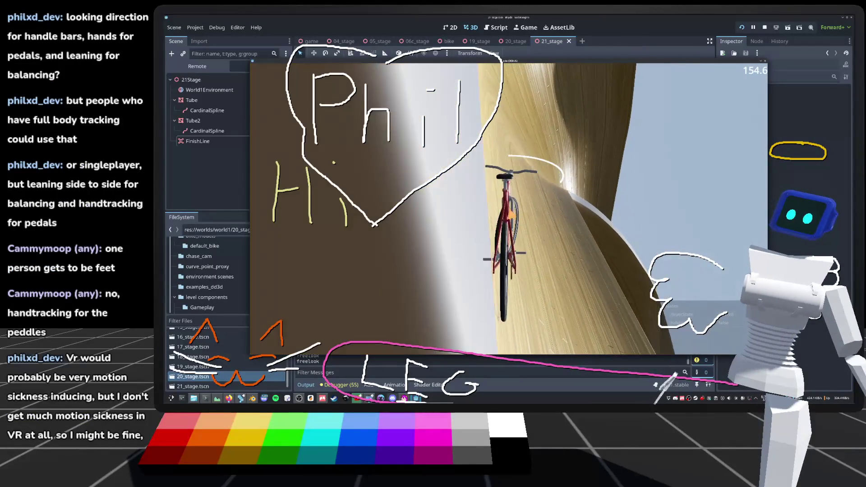
key("c")
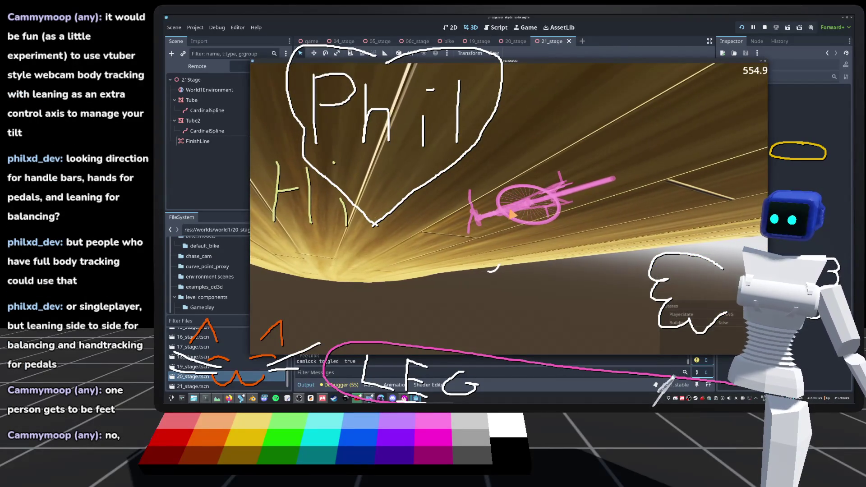
key("F8")
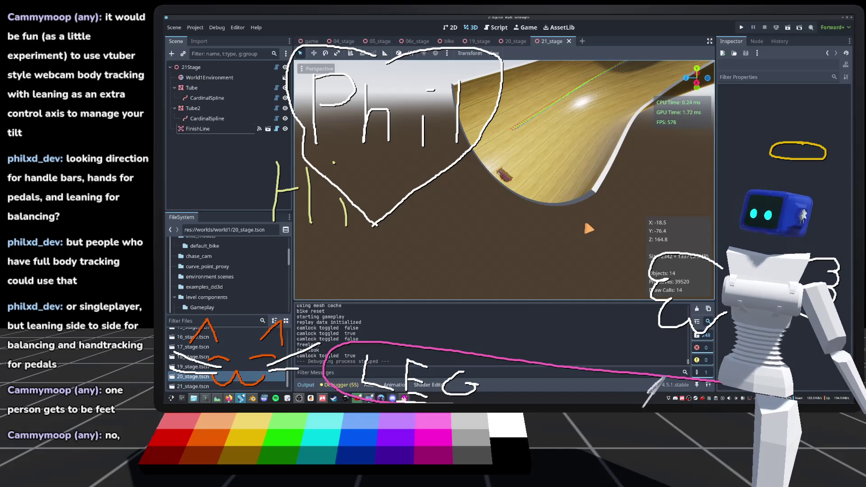
Orbit and zoom to look down the curved tube, then relaunch the game to its main menu.
mouse_move(611, 185)
left_mouse_down()
mouse_move(638, 197)
mouse_move(638, 189)
mouse_move(630, 252)
mouse_move(615, 228)
left_mouse_up()
scroll(615, 228, "down", 5)
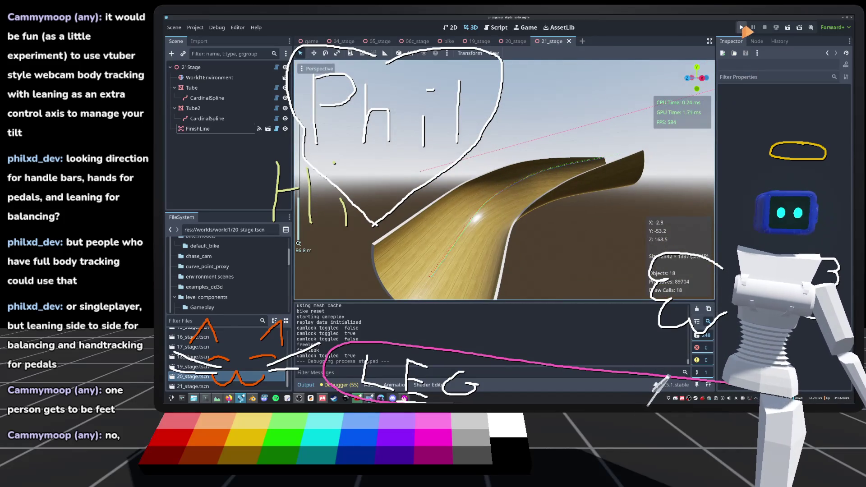
left_click(742, 28)
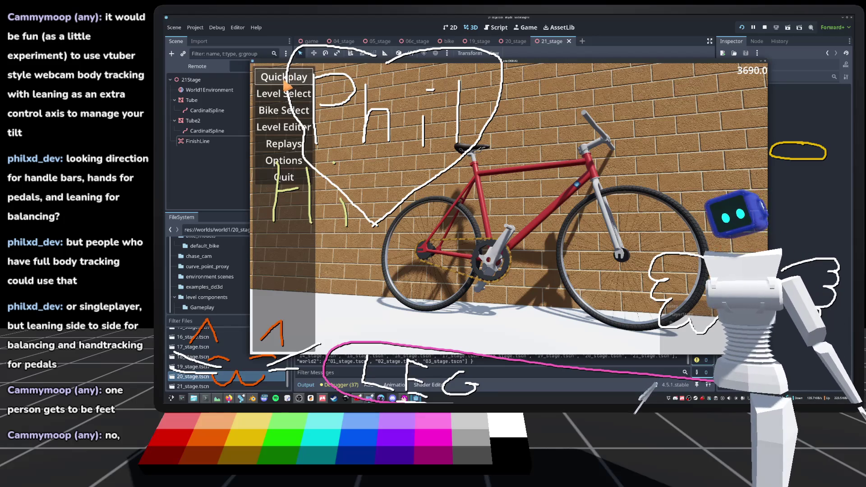
Start a Quickplay run, restart it, then load 21_stage from the Level Select grid.
left_click(288, 81)
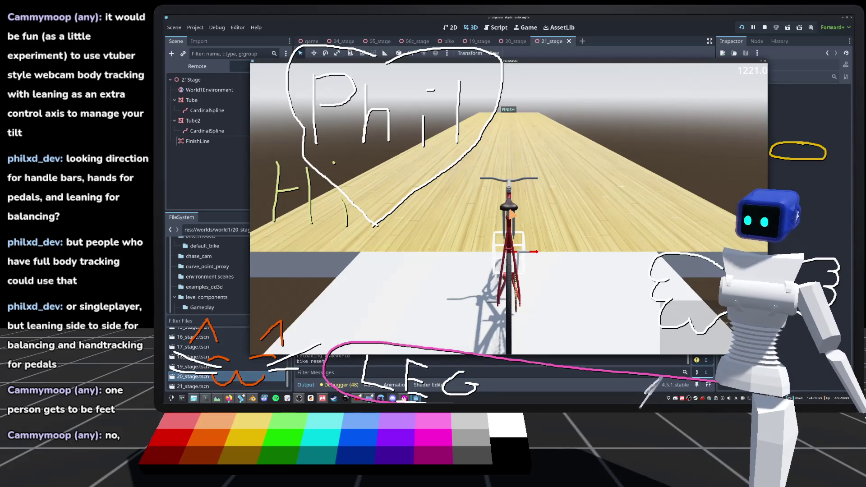
key("Escape")
left_click(289, 93)
key("Escape")
left_click(284, 110)
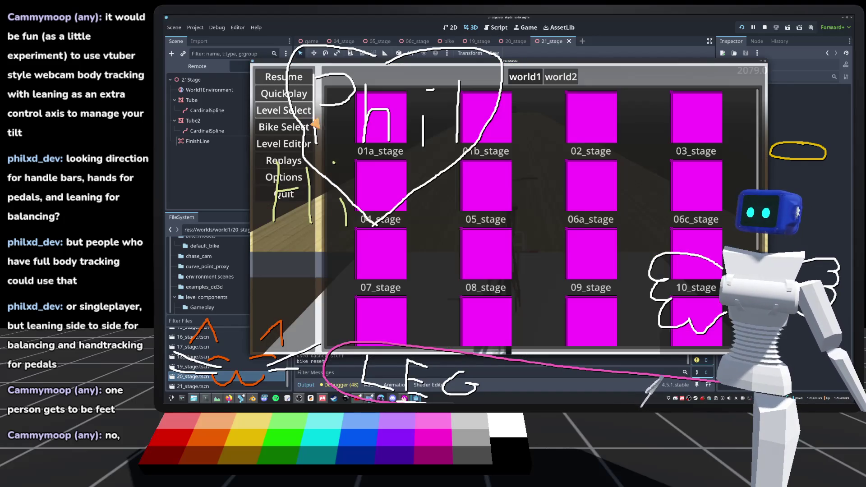
scroll(663, 312, "down", 5)
left_click(609, 300)
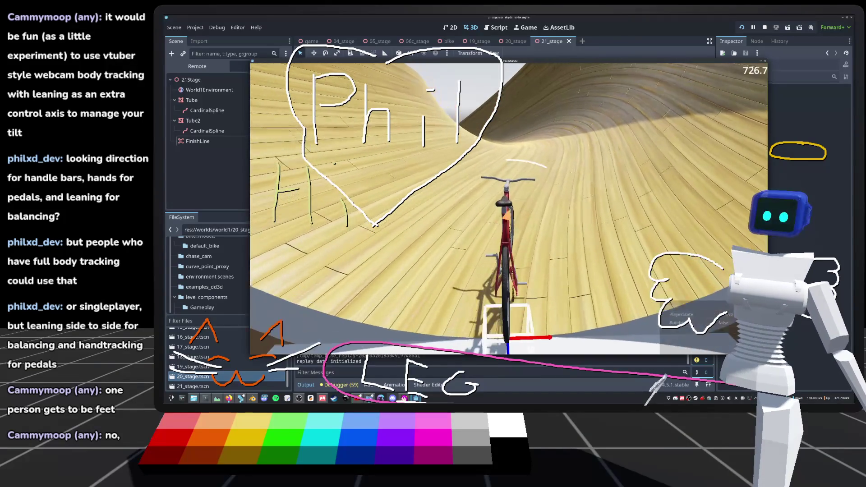
Ride the 21_stage wooden tube, toggling the camera lock off and on with C.
key("c")
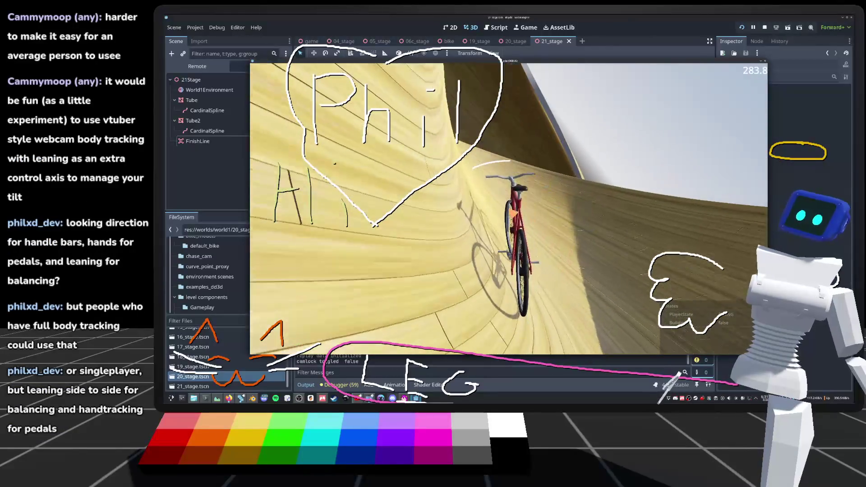
key("c")
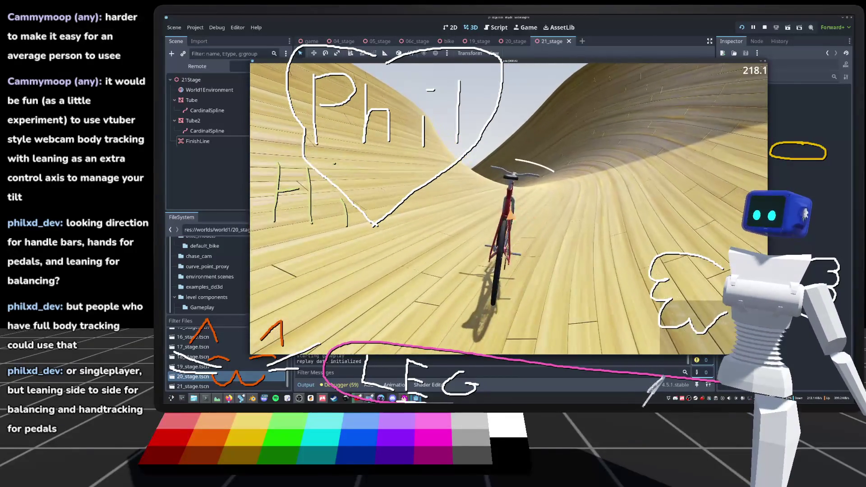
key("c")
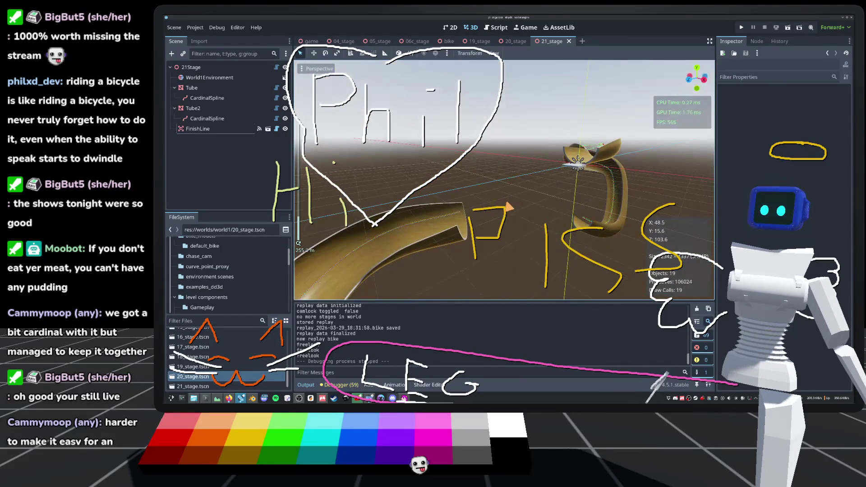
Fly and zoom around the tubes, then switch to the 20_stage scene and run the project.
scroll(504, 180, "up", 5)
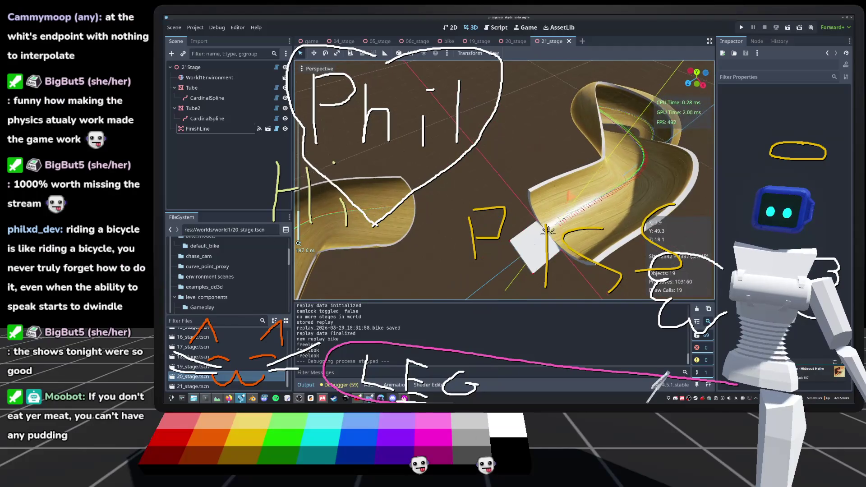
key("w")
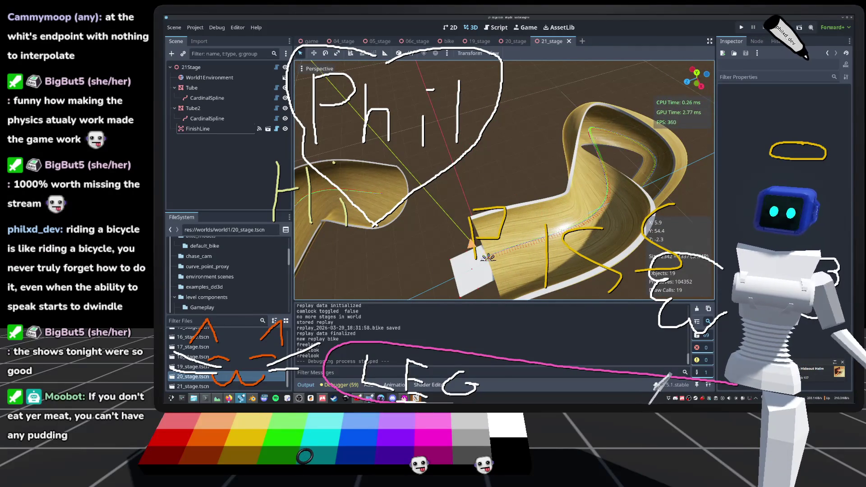
key("s")
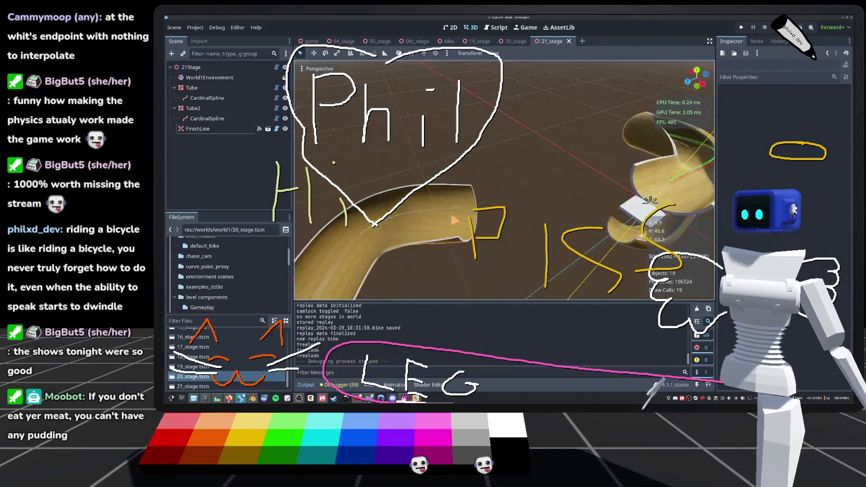
scroll(504, 180, "up", 5)
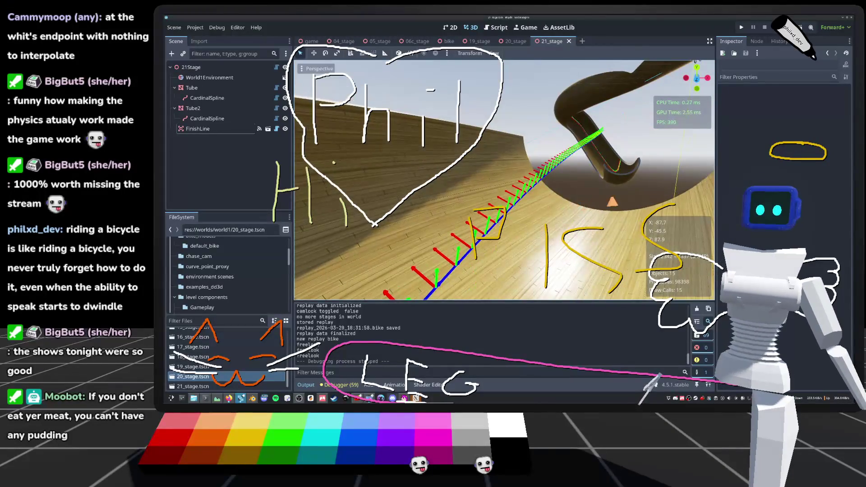
scroll(504, 181, "down", 5)
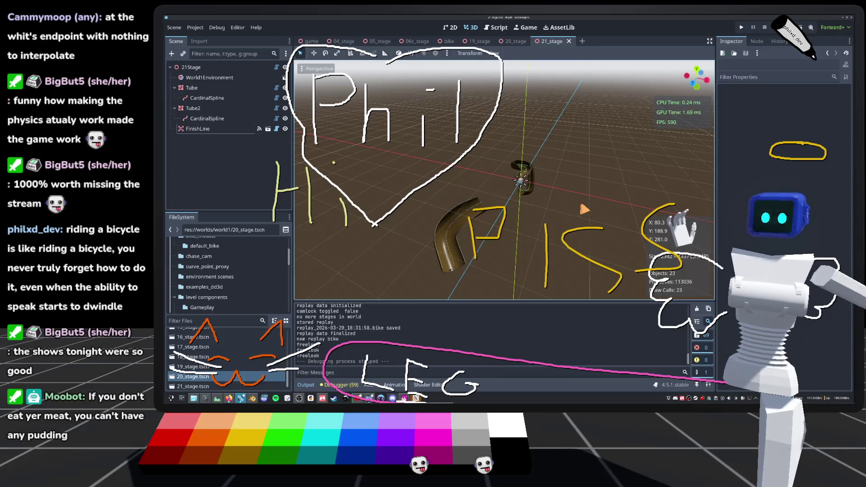
scroll(505, 180, "up", 10)
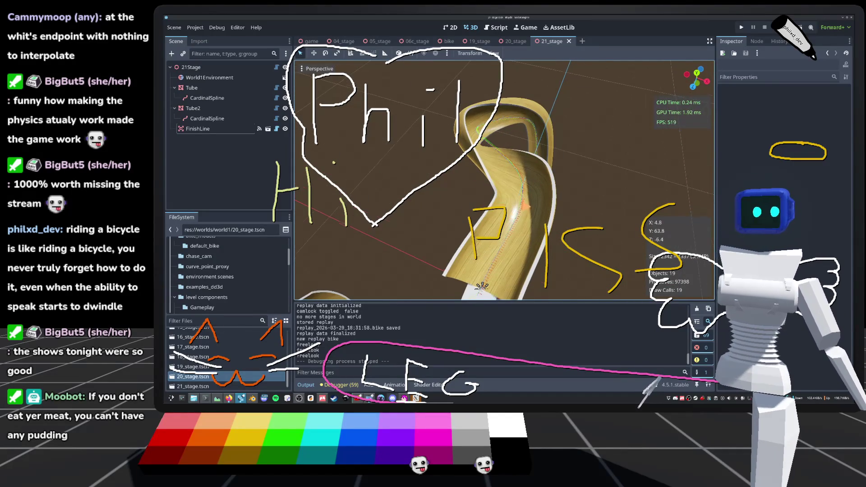
scroll(504, 180, "down", 5)
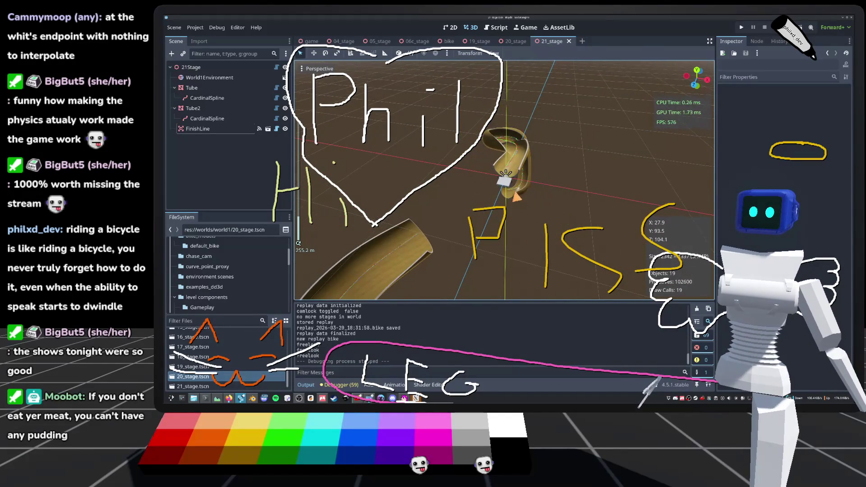
left_click(513, 42)
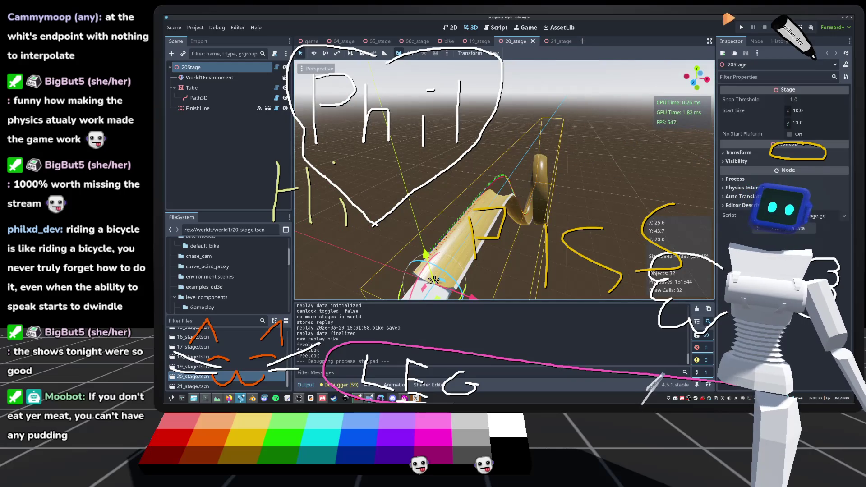
left_click(741, 27)
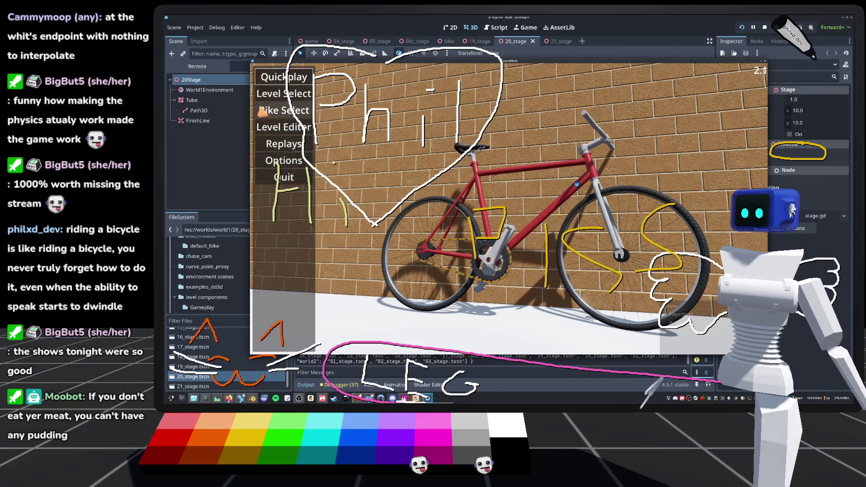
Load 20_stage from the game's Level Select grid.
left_click(276, 96)
scroll(623, 288, "down", 5)
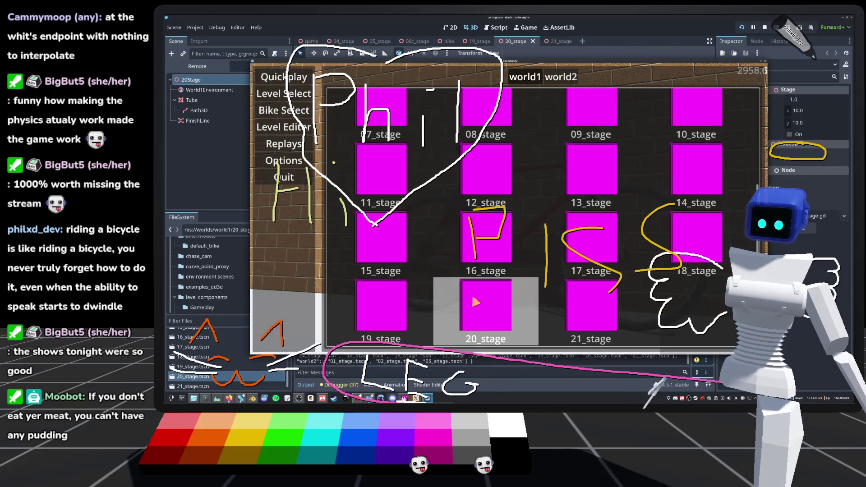
left_click(497, 201)
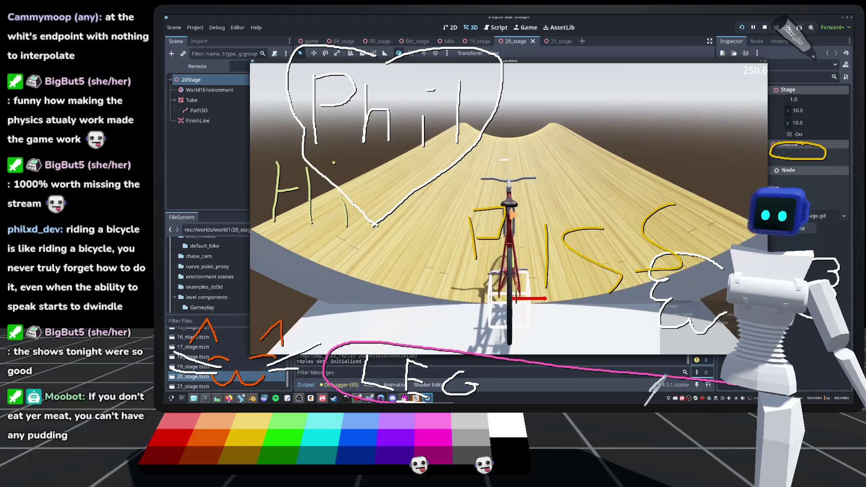
Unlock the camera from the bike and restart the 20_stage run twice.
key("c")
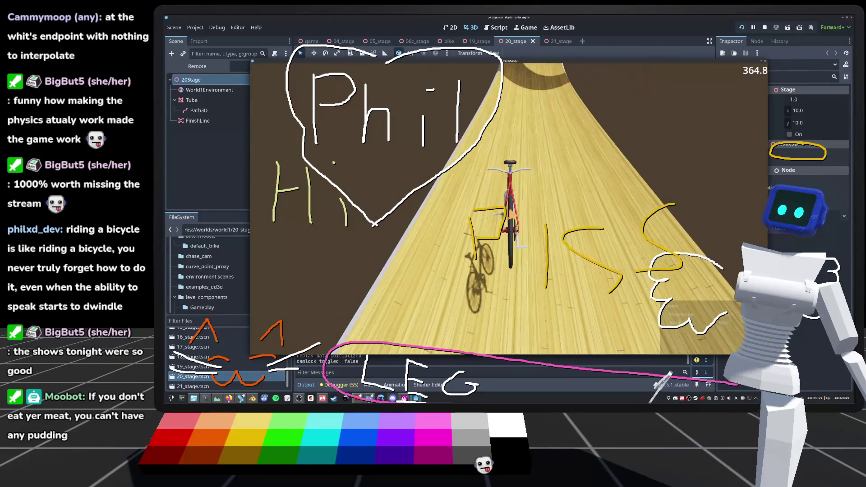
key("r")
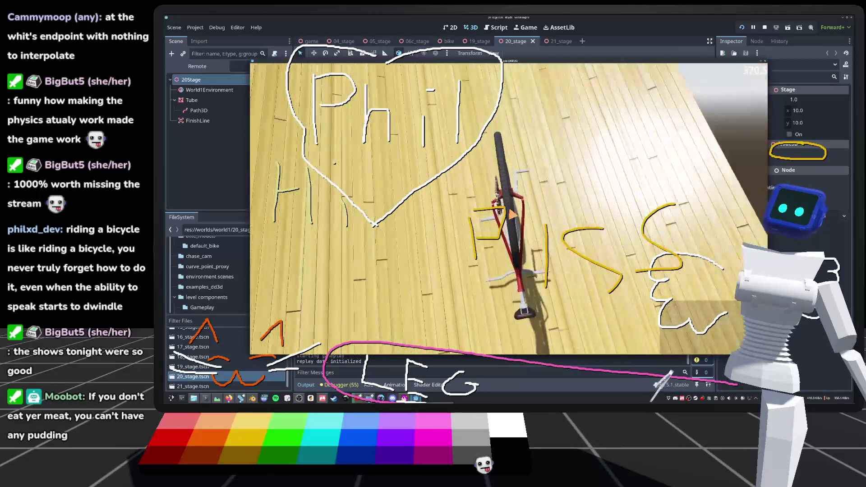
key("r")
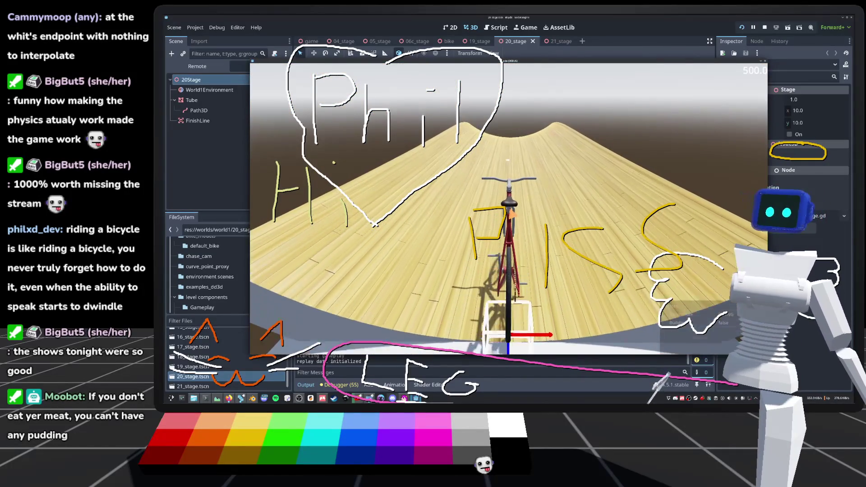
Unlock the camera as the bike rides the wavy track toward the tall loop.
key("c")
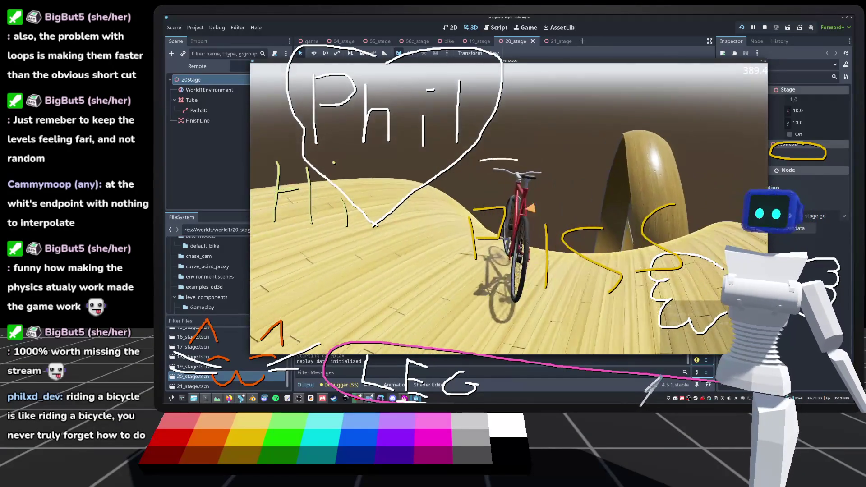
Toggle the camera lock off and back on, then restart 20_stage from the beginning.
key("c")
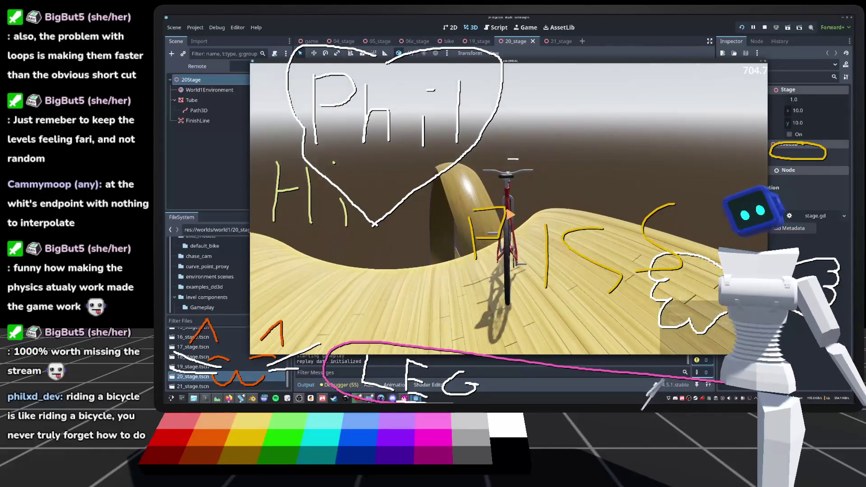
key("c")
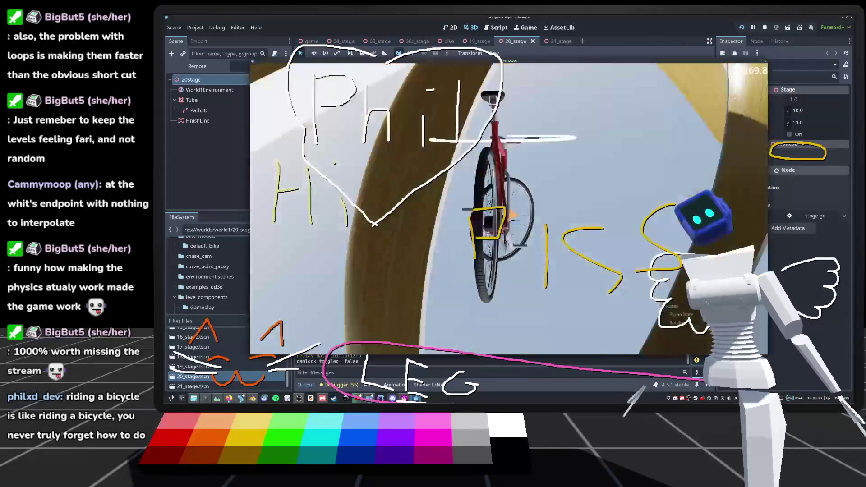
key("r")
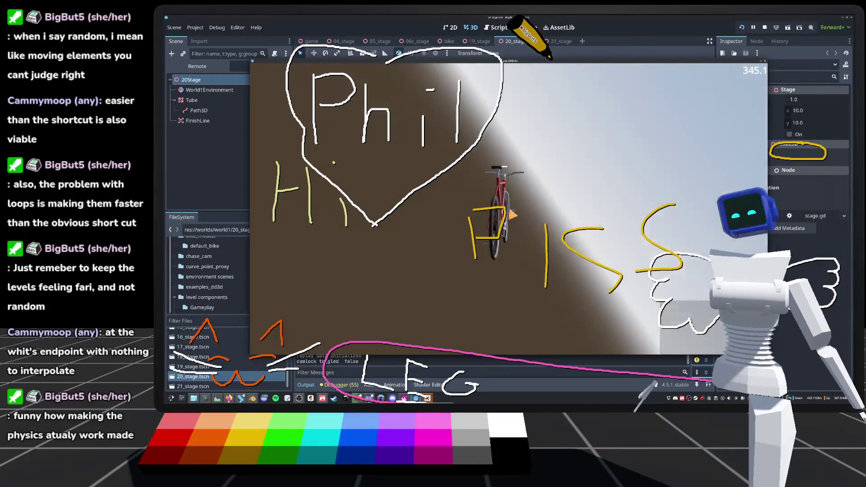
Reset the bike three times, finish 20_stage in 22:42:03, and pause the game.
key("r")
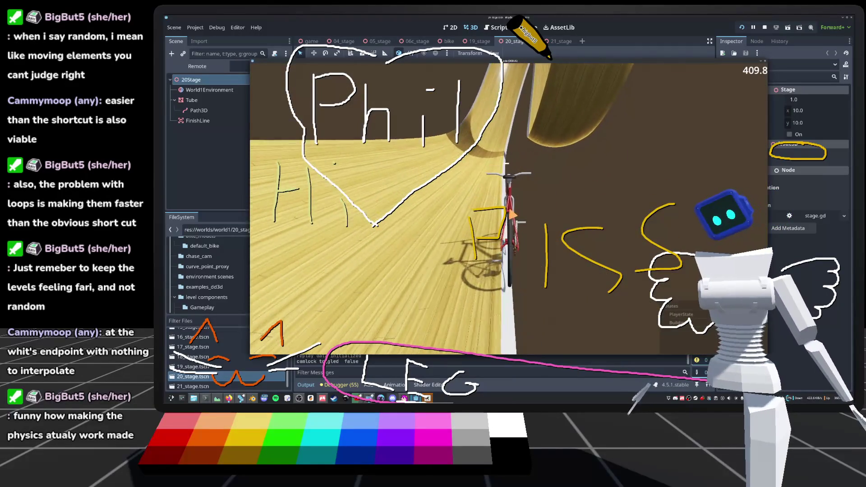
key("r")
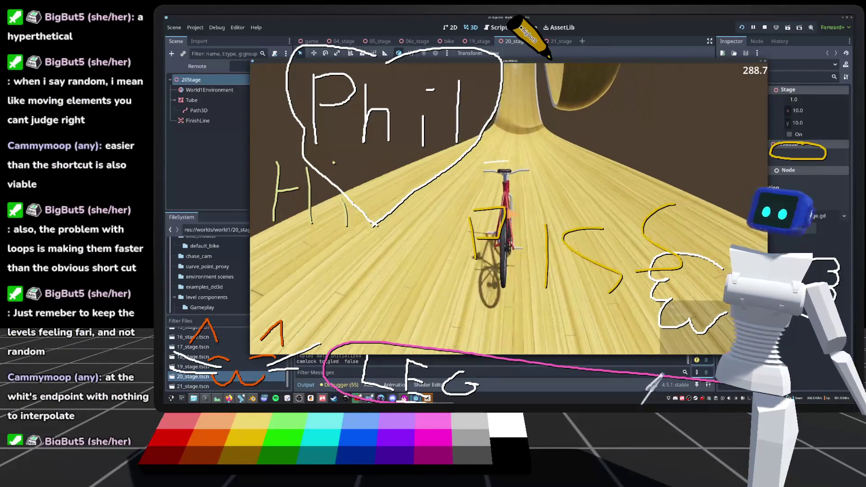
key("r")
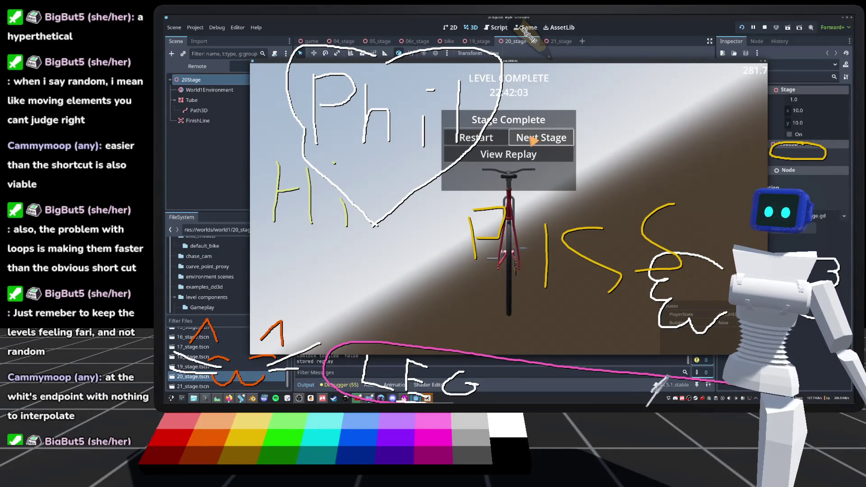
key("Escape")
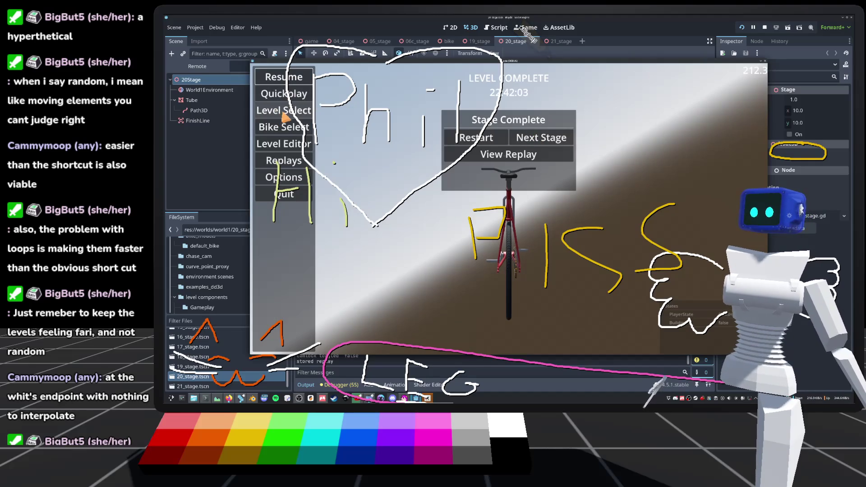
Load a different stage from Level Select, pause it, and reopen the stage grid.
left_click(285, 118)
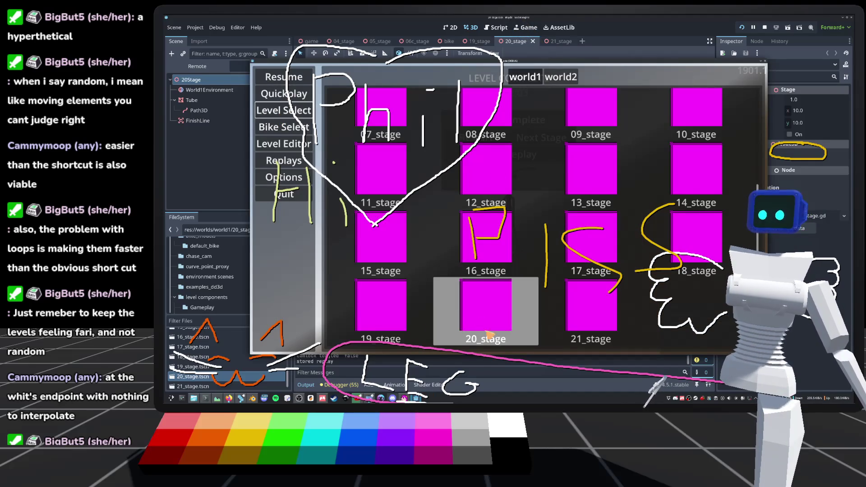
left_click(589, 242)
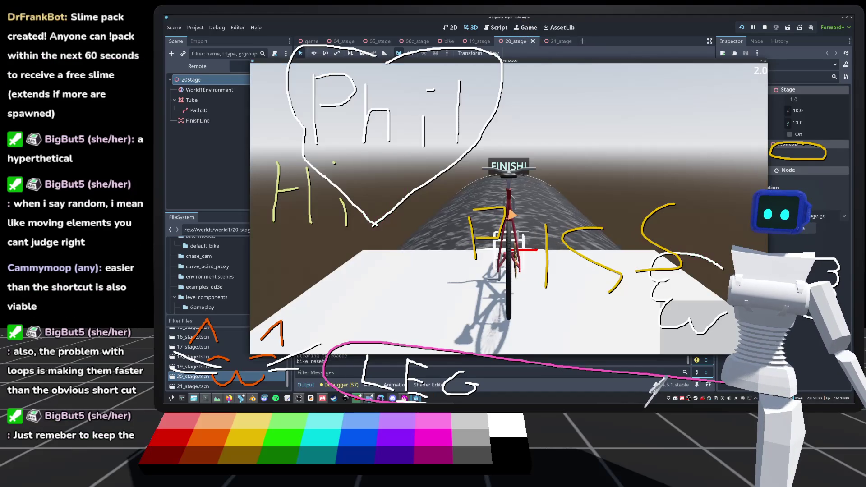
key("Escape")
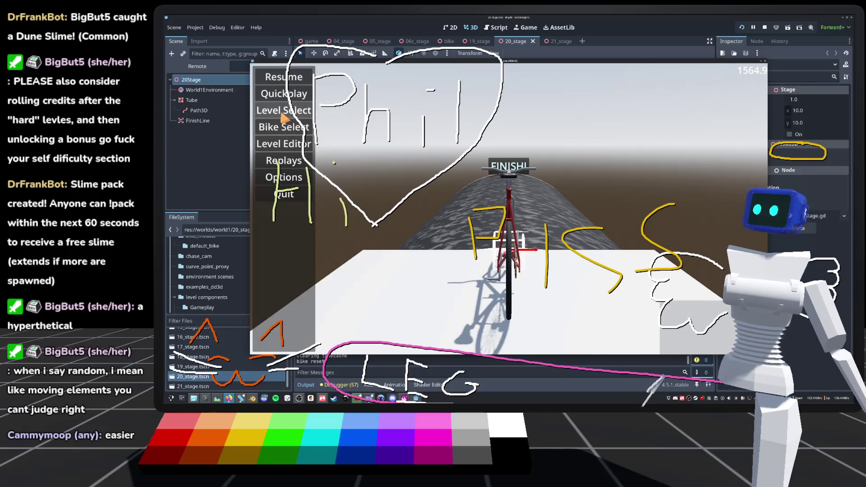
left_click(283, 116)
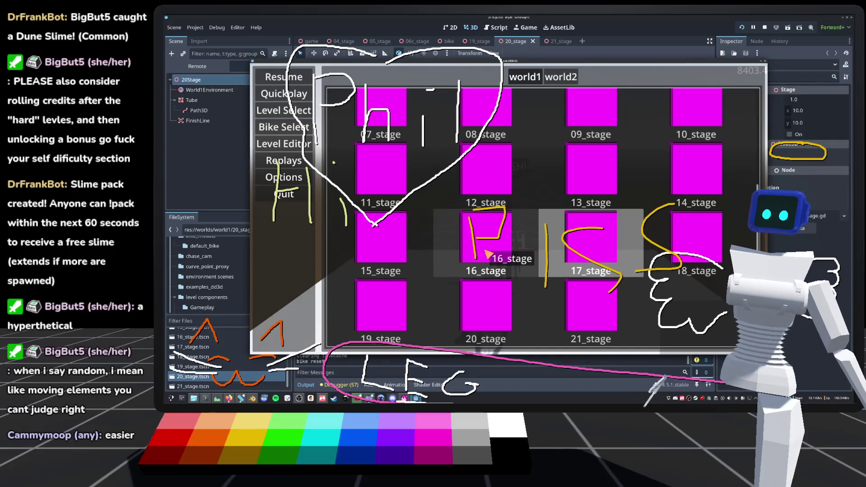
Load another stage from the level select, restart it with R, then stop the playtest.
left_click(463, 231)
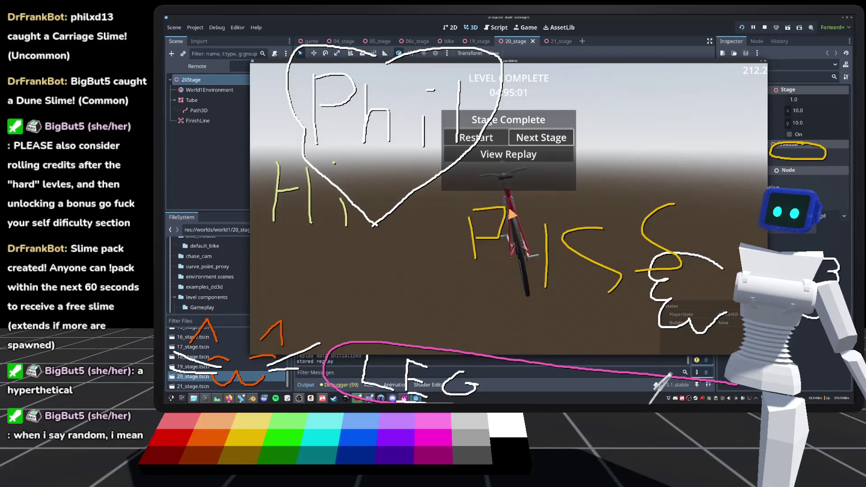
key("r")
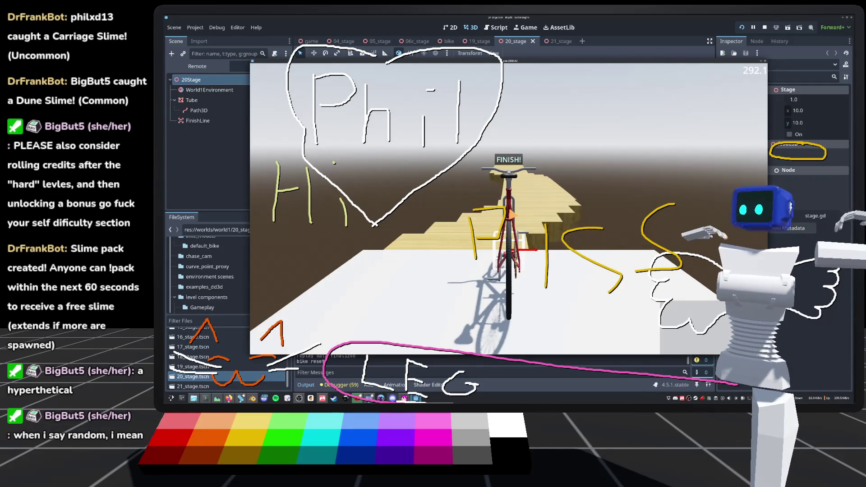
key("F8")
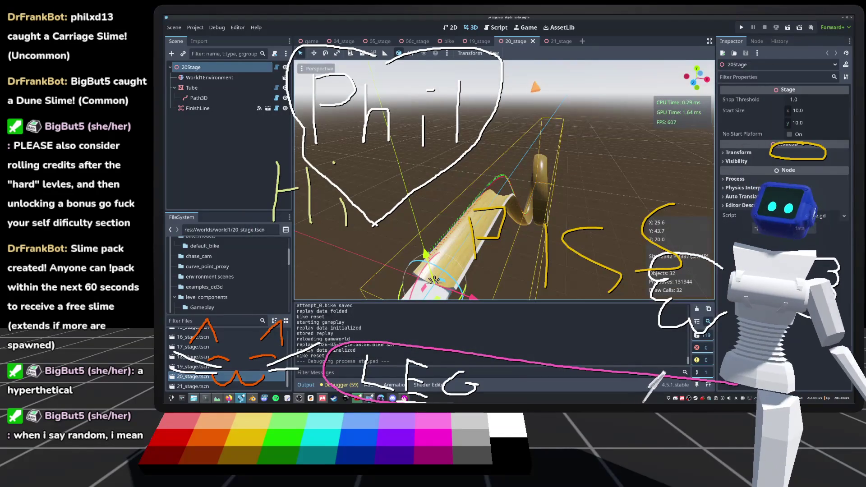
Bring up the 21_stage scene with its two wooden tubes and FinishLine.
left_click(560, 41)
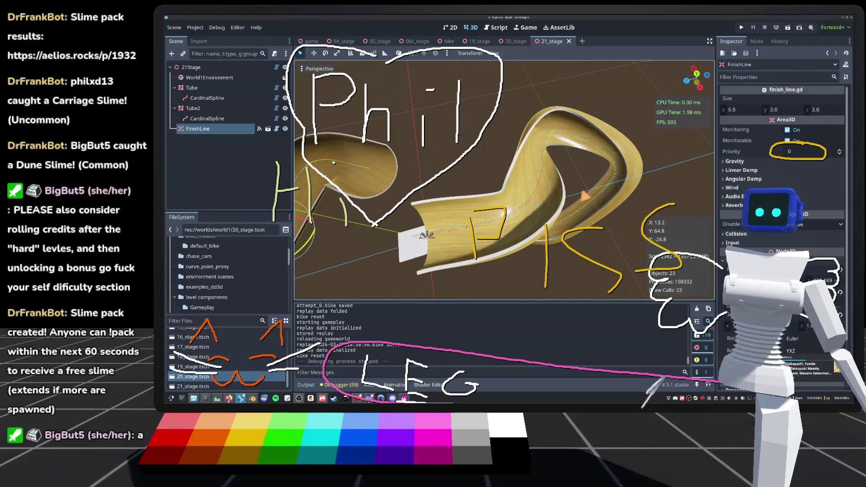
scroll(504, 180, "down", 5)
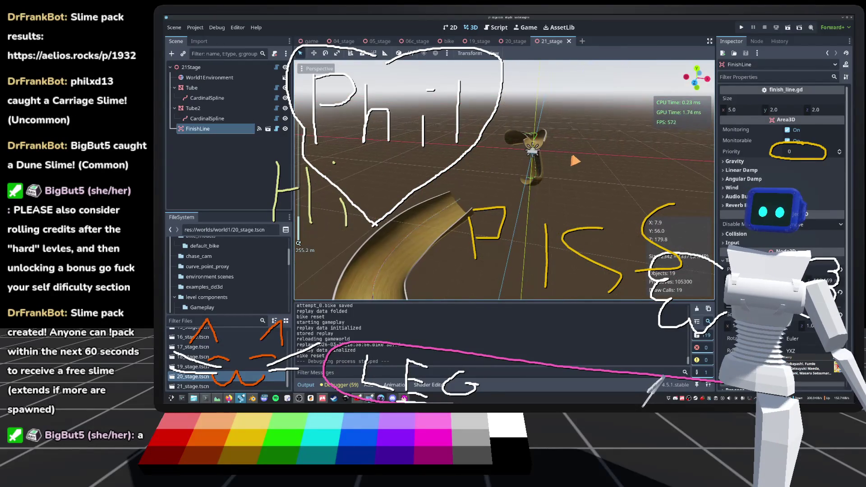
scroll(504, 180, "down", 10)
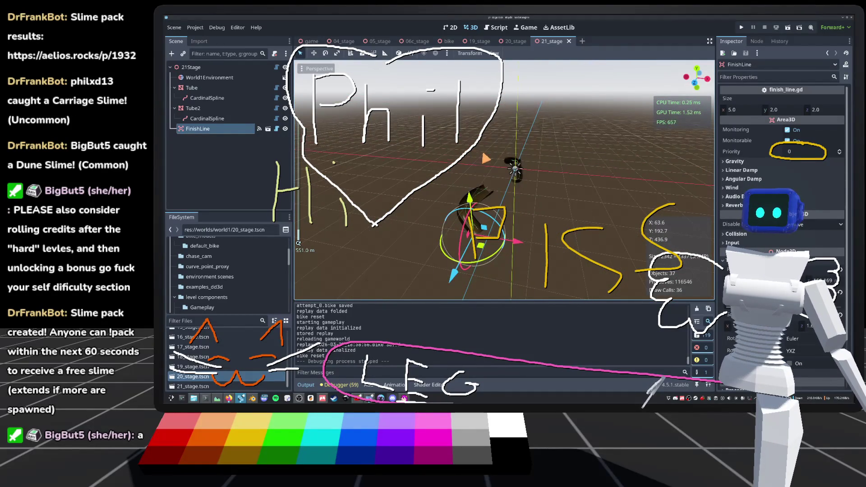
scroll(504, 180, "up", 20)
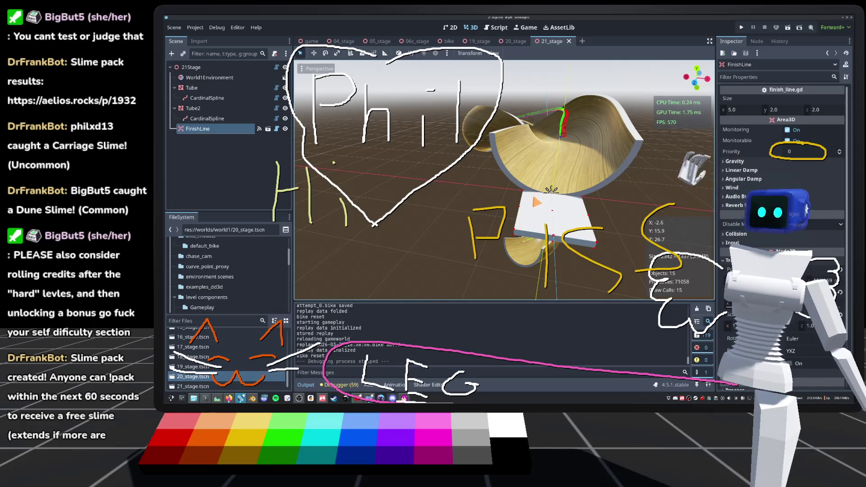
scroll(505, 180, "down", 5)
scroll(504, 181, "up", 5)
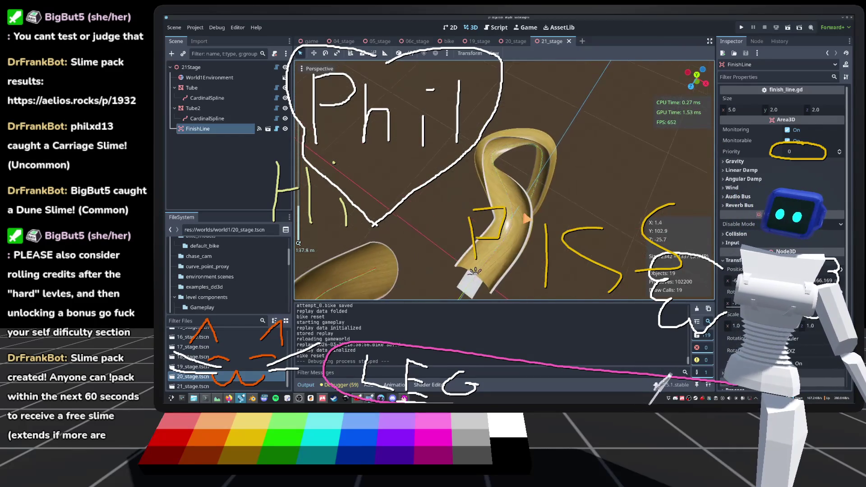
left_click_drag(299, 242, 356, 226)
mouse_move(528, 205)
left_mouse_down()
mouse_move(511, 170)
mouse_move(559, 187)
mouse_move(573, 179)
mouse_move(567, 195)
mouse_move(538, 200)
mouse_move(545, 194)
left_mouse_up()
scroll(573, 180, "down", 3)
scroll(572, 180, "down", 3)
scroll(553, 197, "up", 5)
scroll(538, 200, "up", 3)
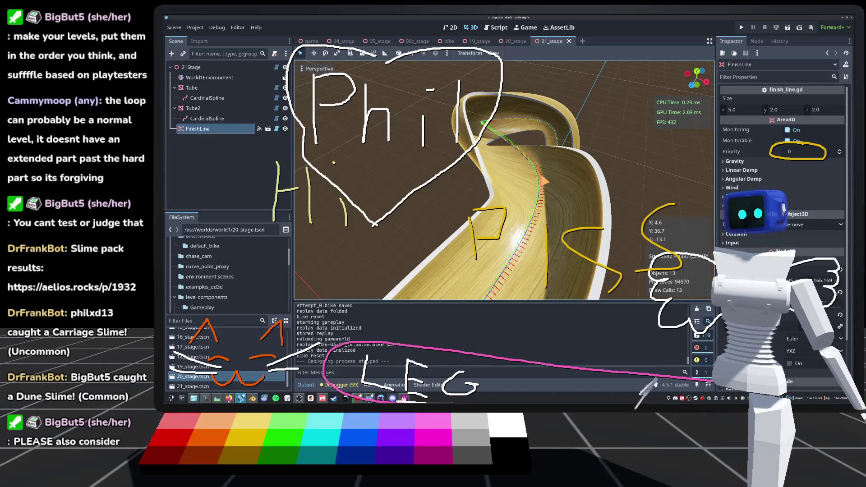
scroll(504, 180, "up", 3)
scroll(298, 244, "down", 2)
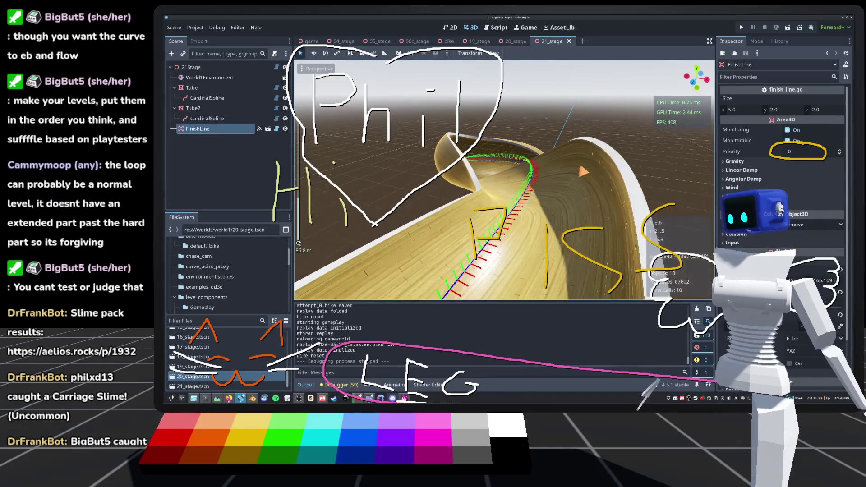
scroll(298, 244, "down", 3)
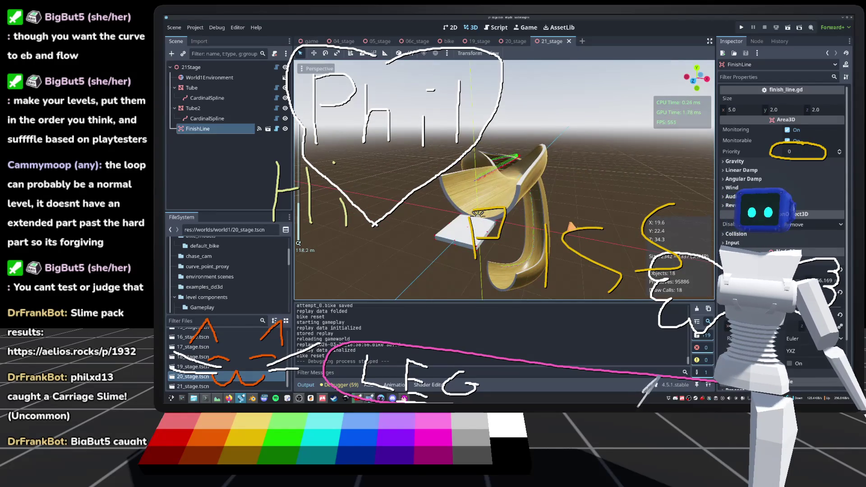
scroll(298, 243, "down", 4)
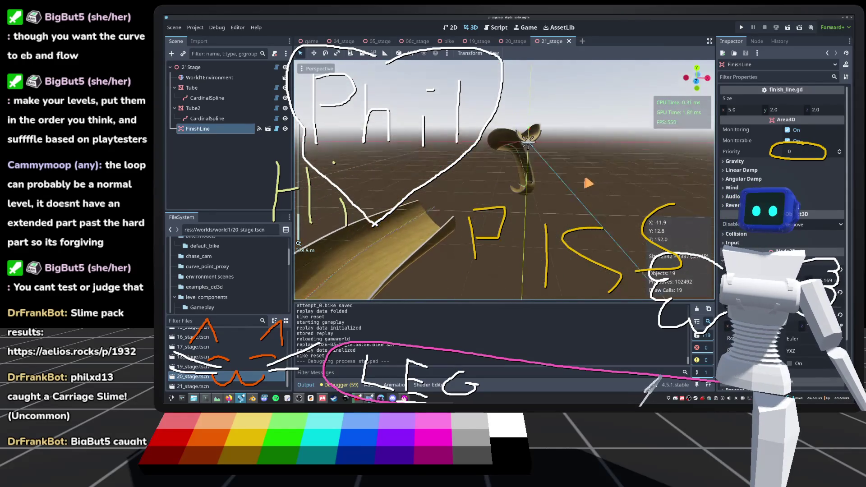
key("f")
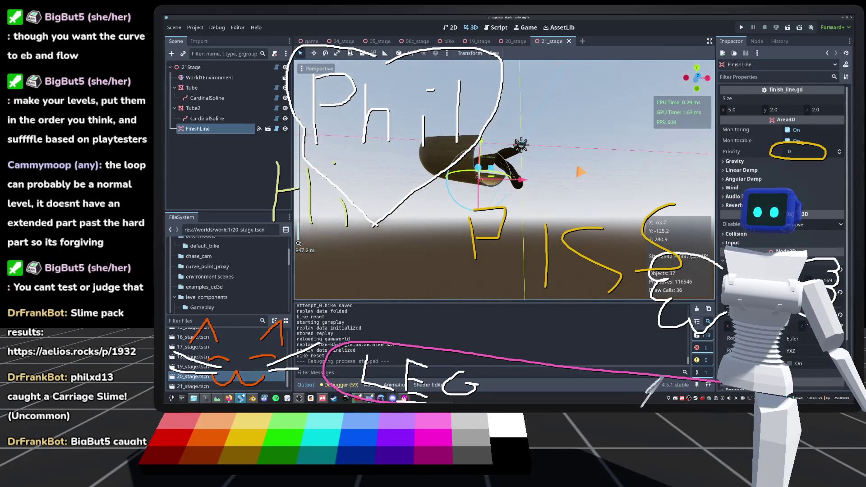
left_click_drag(567, 164, 568, 212)
scroll(298, 243, "up", 5)
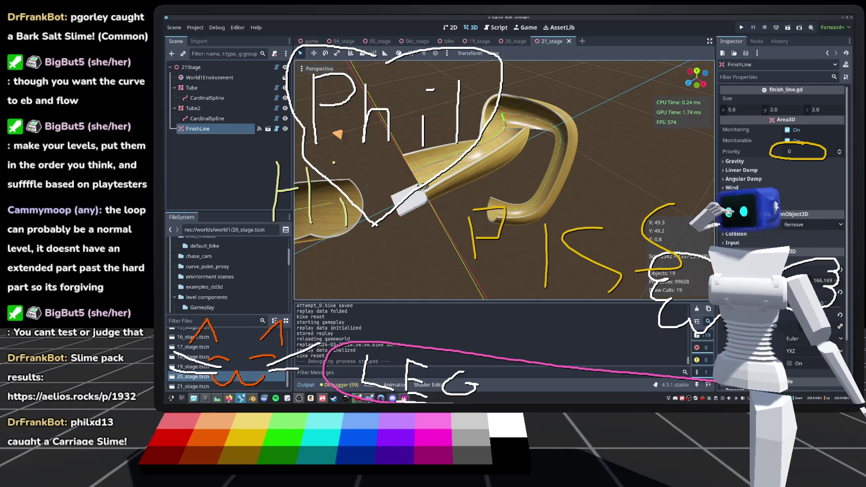
Select Tube2's CardinalSpline, then view the 20_stage scene and move on to 19_stage.
left_click(207, 118)
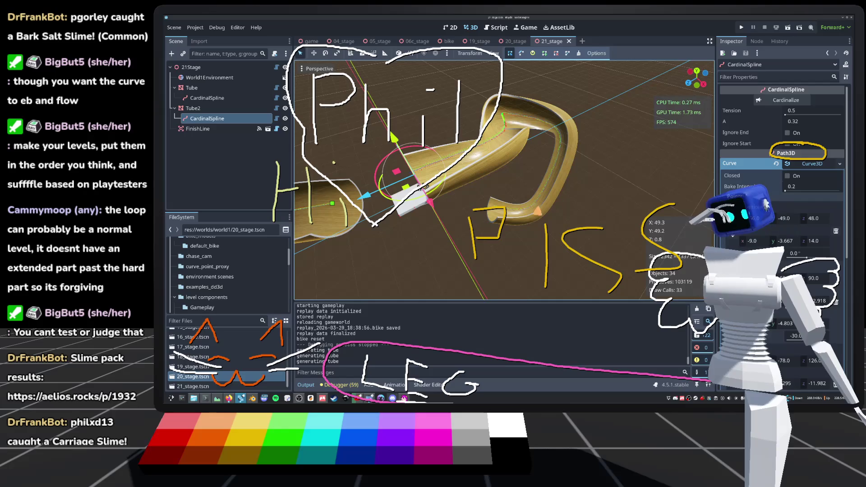
left_click(514, 41)
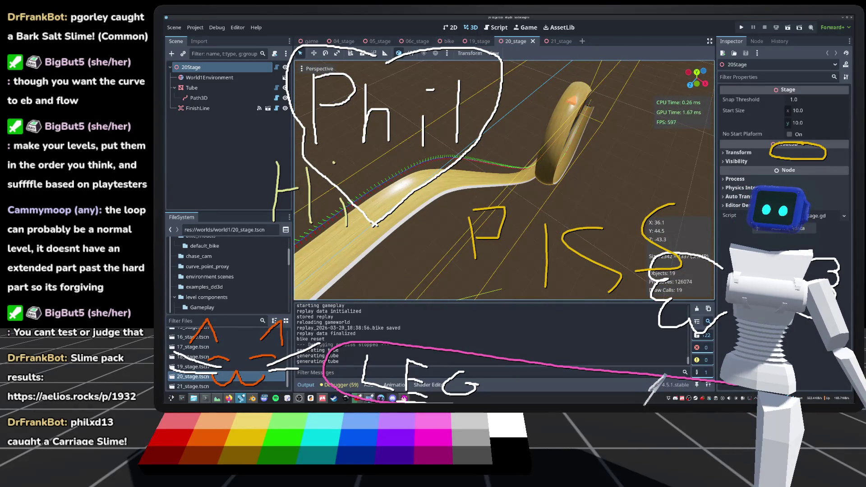
left_click(482, 41)
Zoom out and orbit around stage 19, then run the project to its main menu.
scroll(504, 180, "down", 3)
scroll(503, 181, "down", 5)
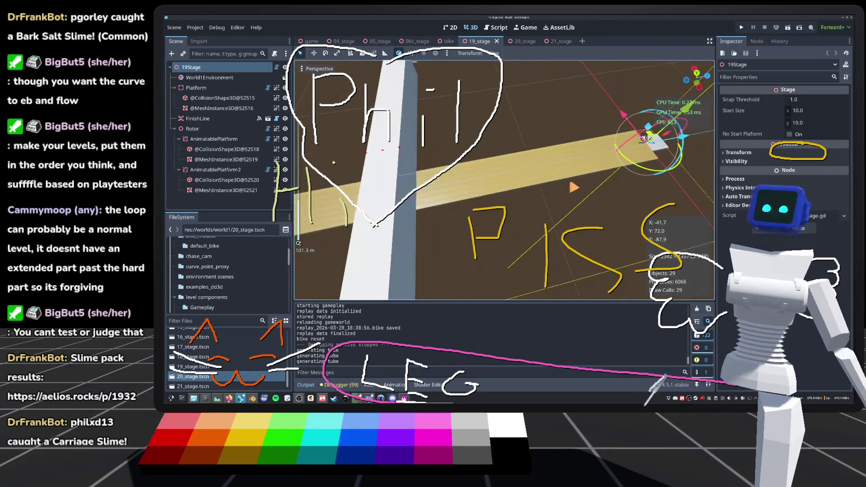
left_click_drag(512, 141, 547, 132)
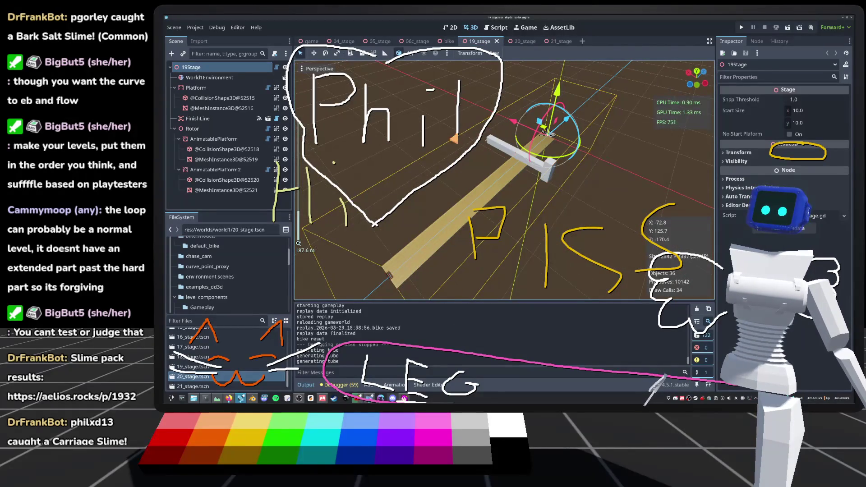
left_click(746, 26)
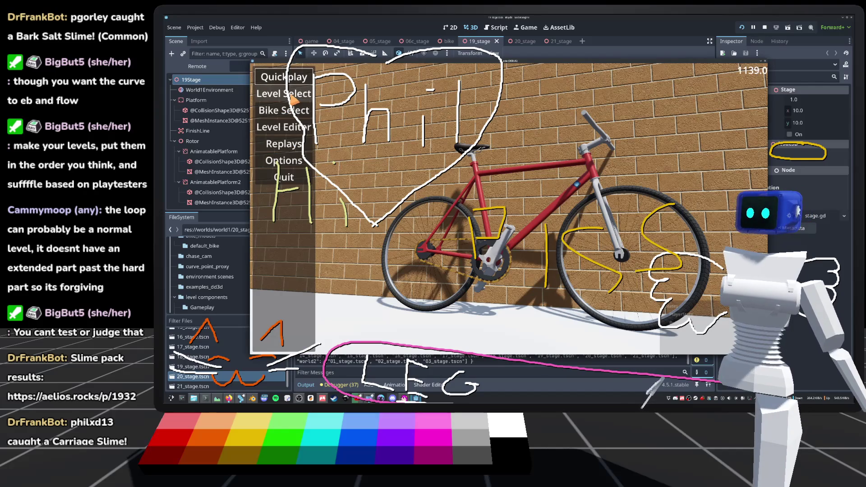
Load 19_stage from the game's level select and ride the bike forward onto the track.
left_click(292, 95)
scroll(693, 249, "down", 3)
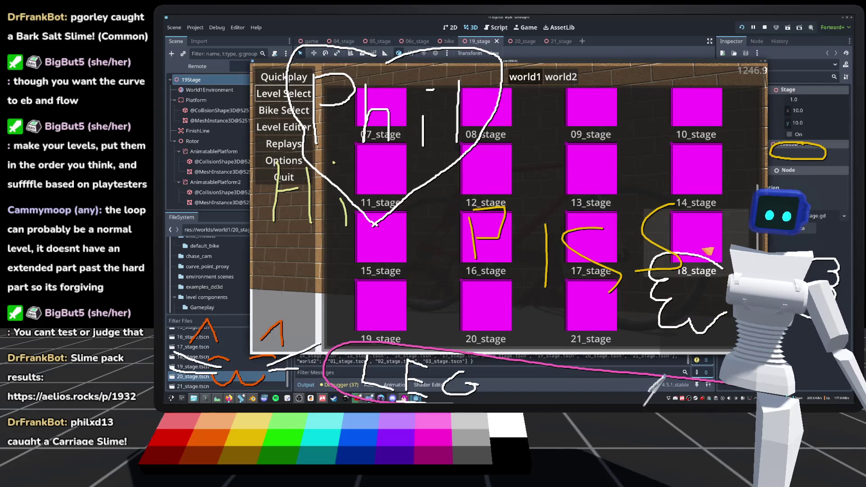
left_click(381, 308)
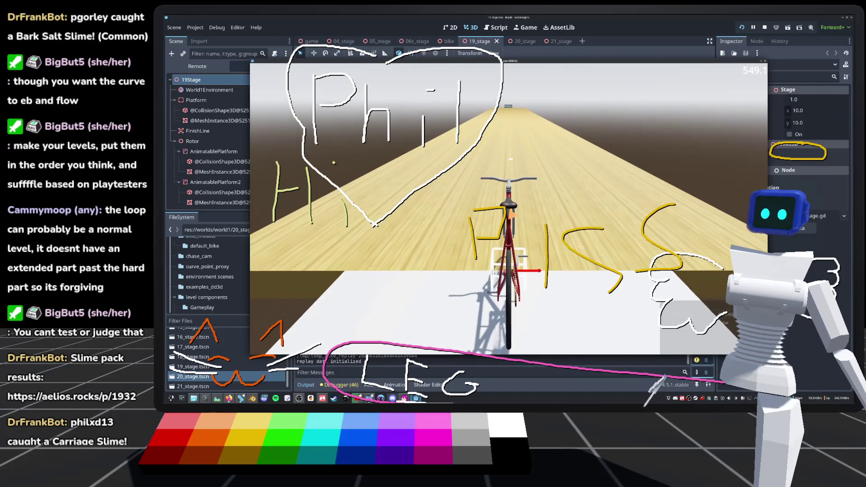
key("w")
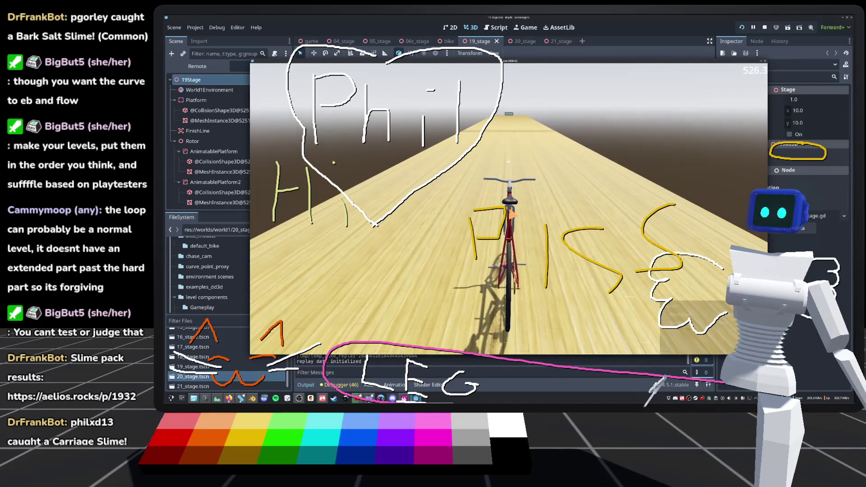
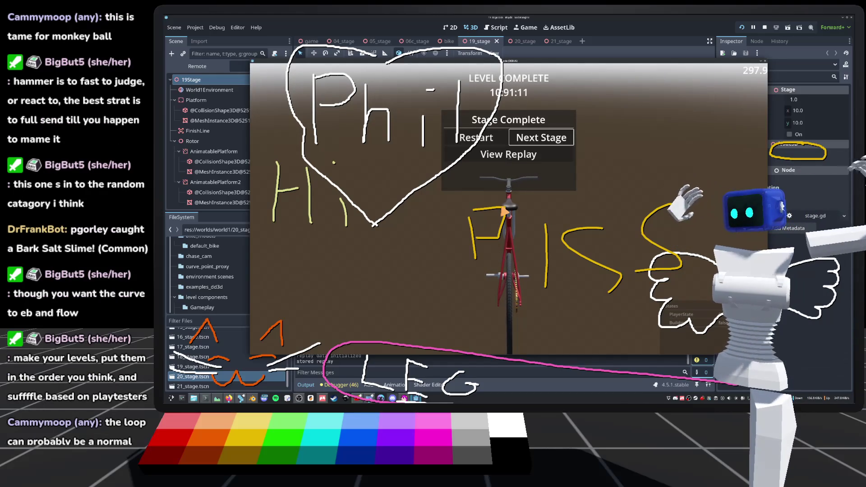
Restart stage 19, reset the bike to the start pad, and ride it to the finish.
left_click(501, 138)
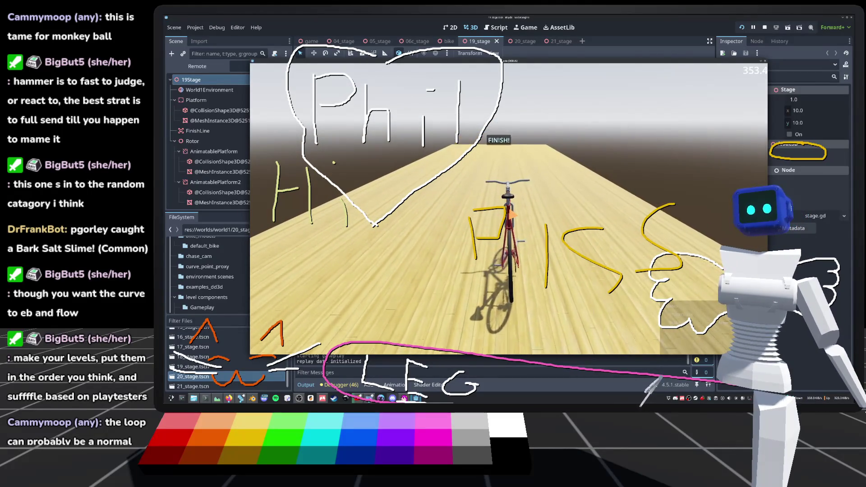
key("r")
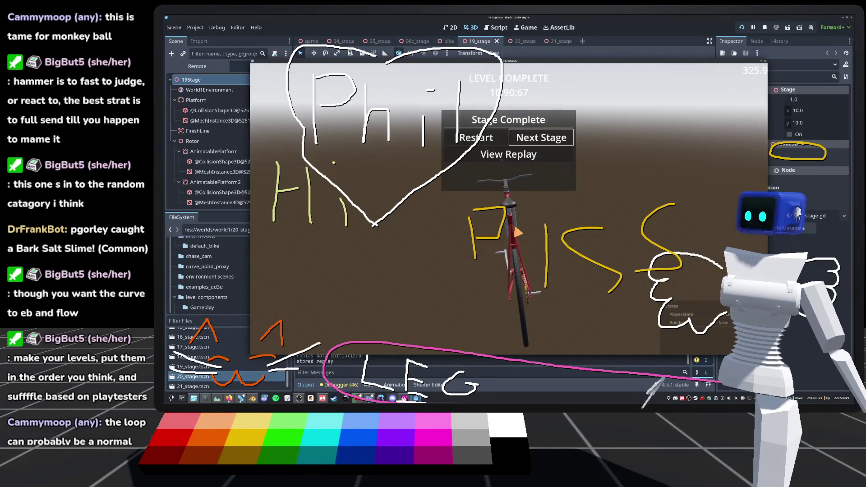
key("Left")
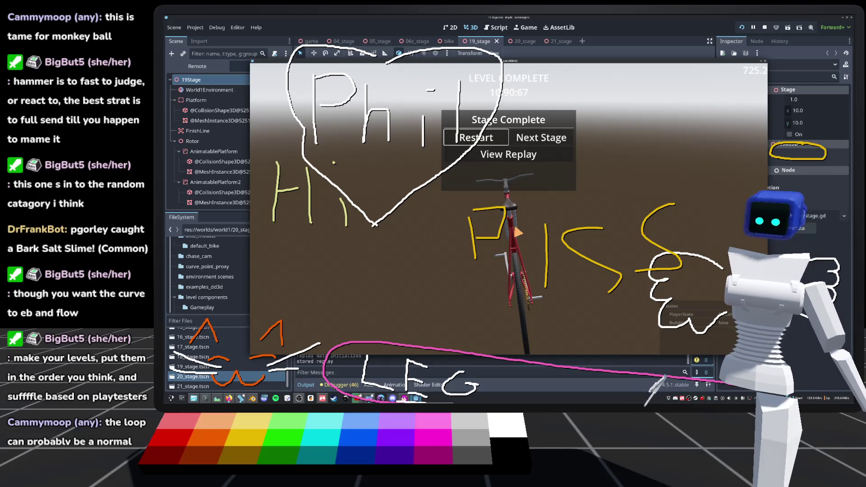
left_click(476, 143)
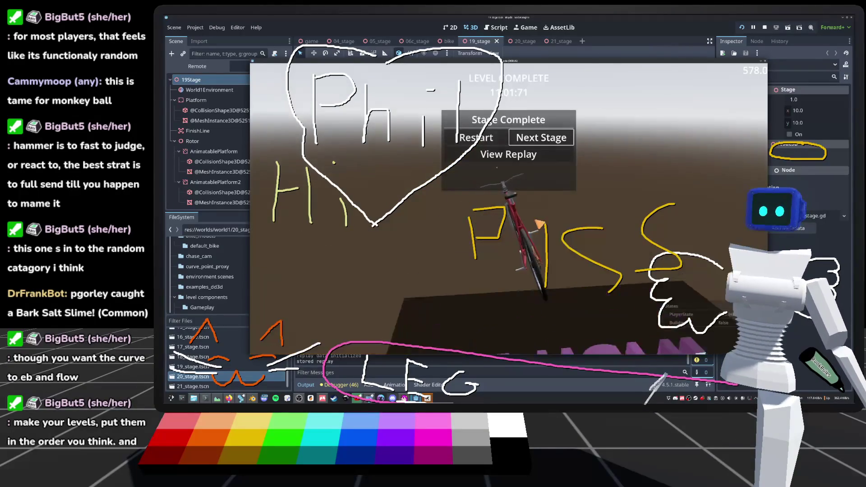
Restart stage 19 and ride to the finish, toggling camera lock off and on, for a 10:30:09 time.
key("Left")
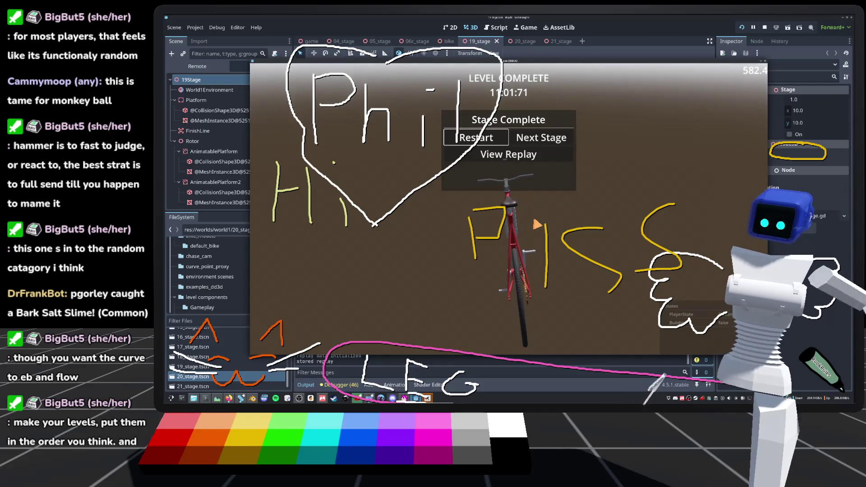
key("Return")
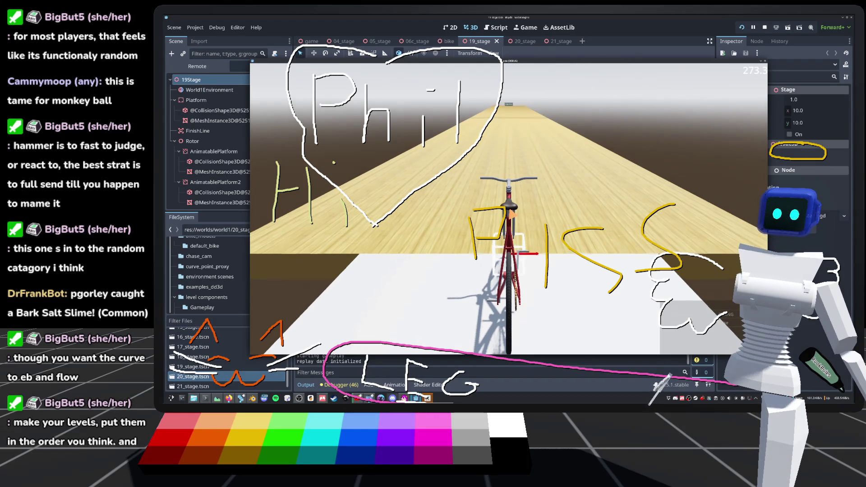
key("c")
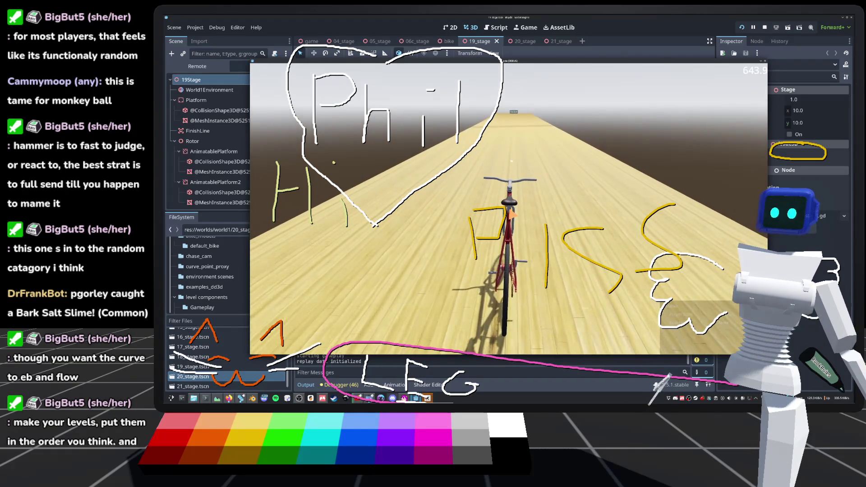
key("c")
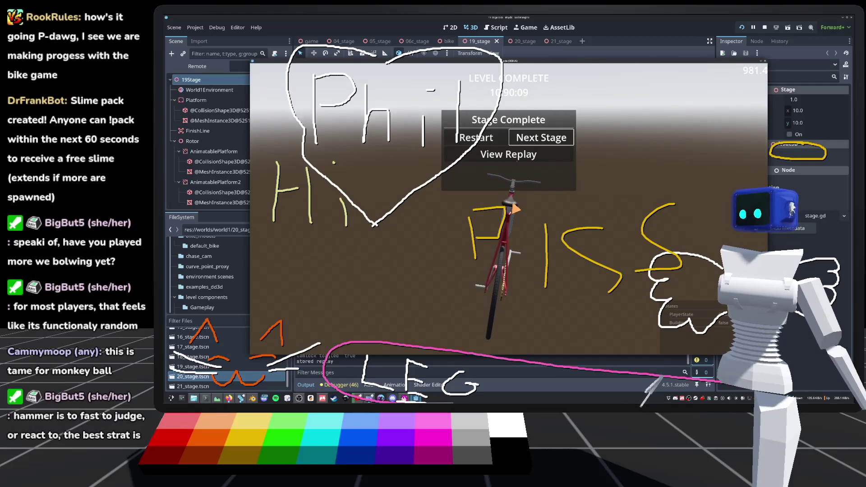
left_click(488, 141)
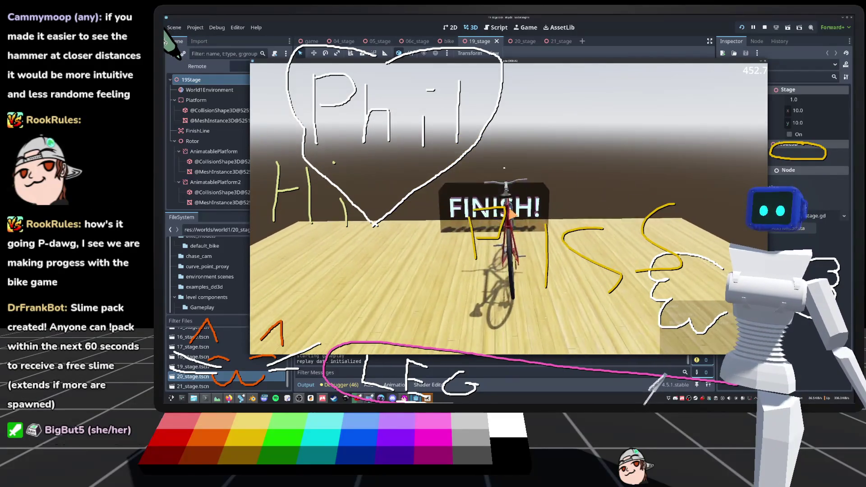
Restart the finished stage from the completion menu, triggering a debugger break in the script code.
key("Left")
key("Return")
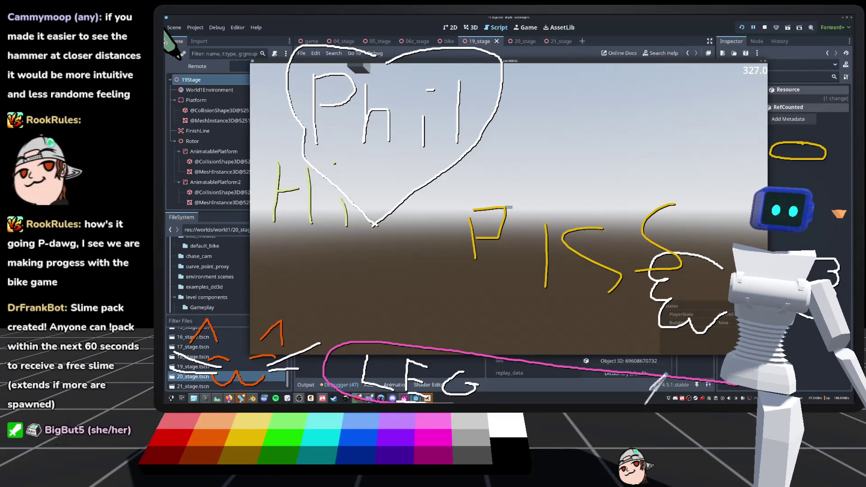
Highlight the BUG comment and replay loop around line 48 of game3d.gd, then stop the game.
scroll(484, 234, "up", 2)
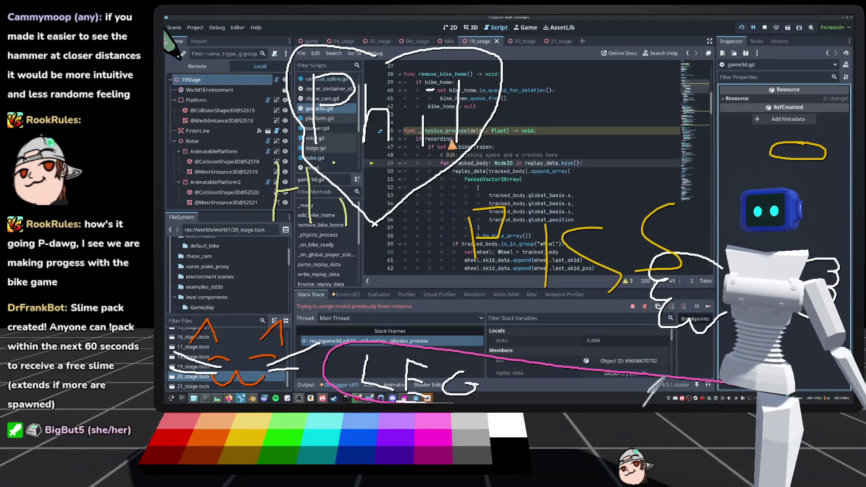
left_click(450, 157)
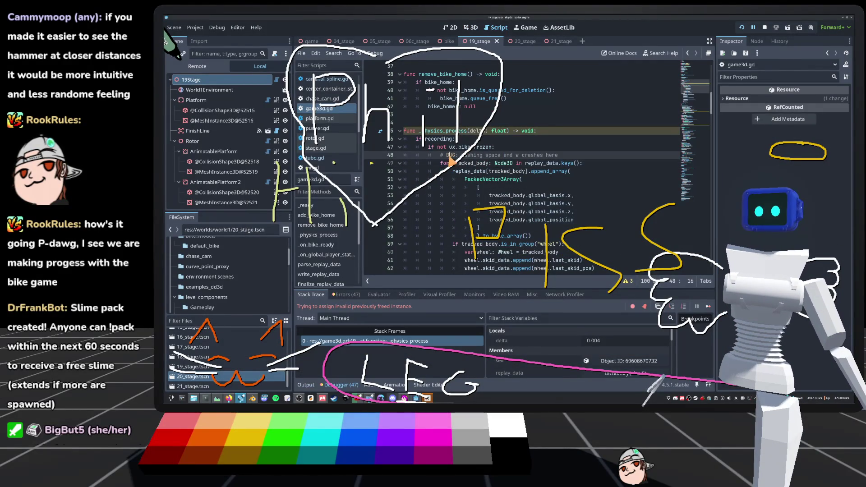
double_click(490, 155)
mouse_move(475, 155)
left_mouse_down()
mouse_move(413, 162)
mouse_move(542, 163)
mouse_move(456, 162)
mouse_move(532, 168)
left_mouse_up()
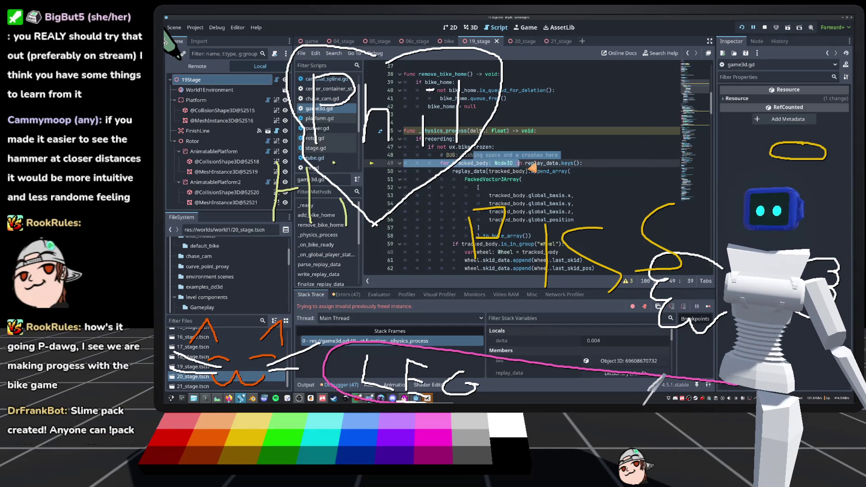
left_click(533, 148)
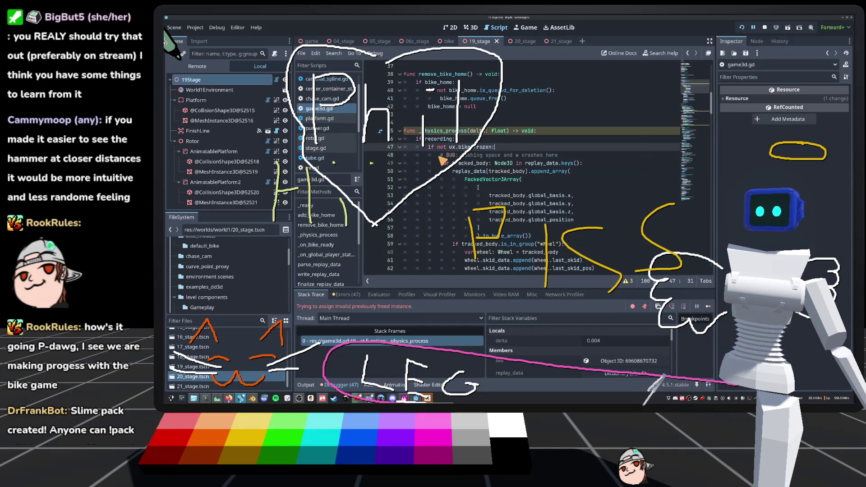
left_click(765, 27)
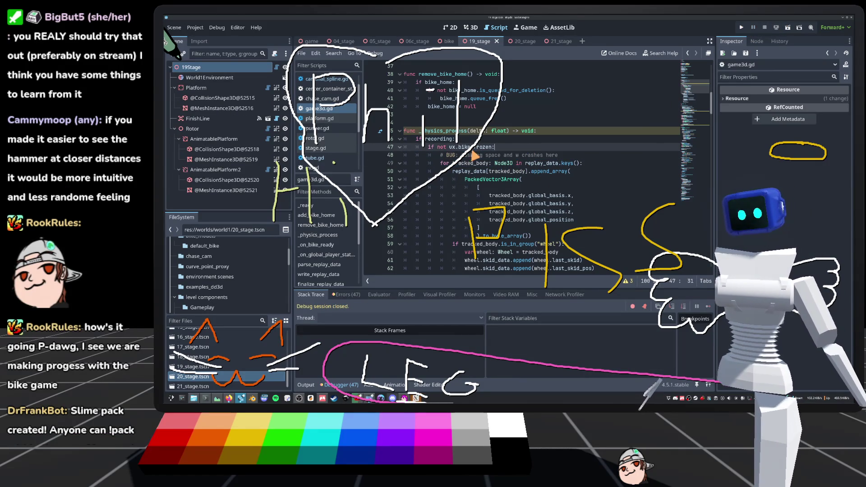
key("Left")
key("Left")
key("Left")
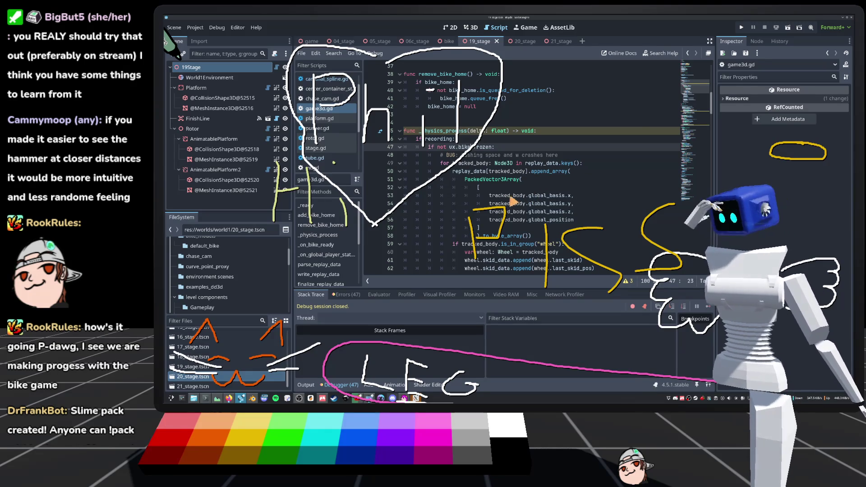